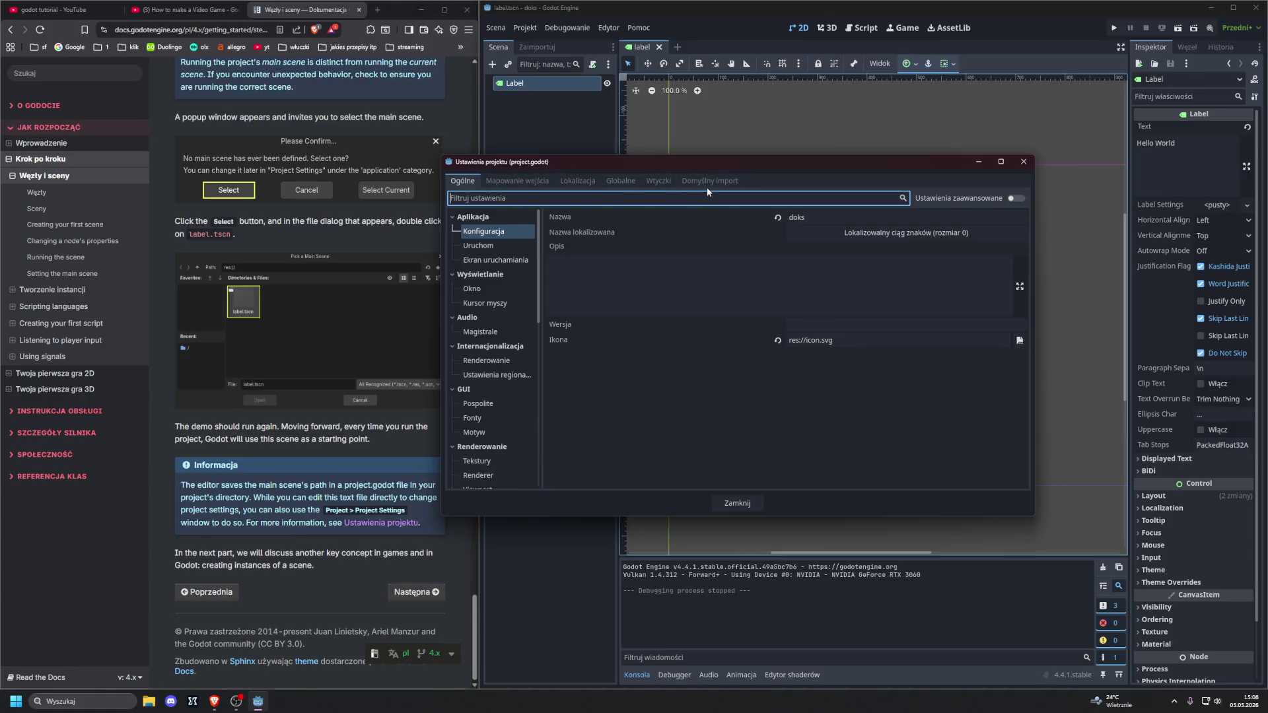
Step: Confirm res://dokstutorial/label.tscn as main scene, close Project Settings, and advance docs to the instancing page
{"action": "left_click", "coordinate": [489, 244]}
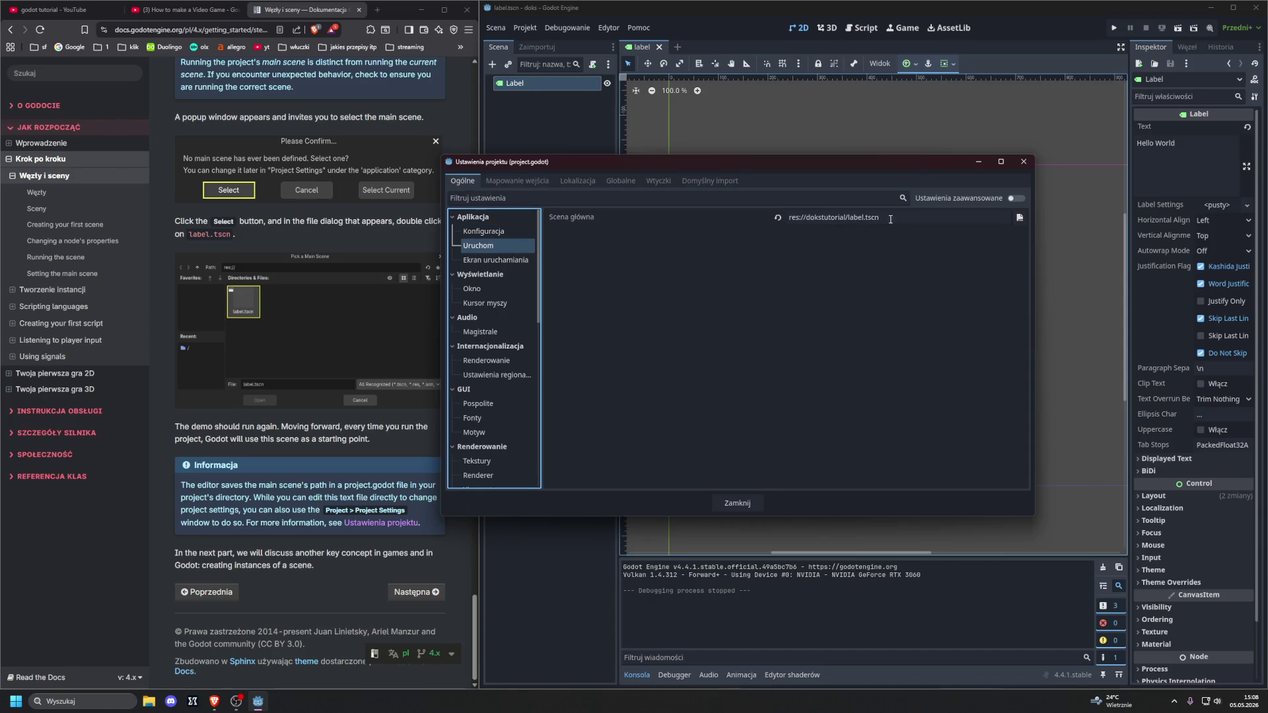
{"action": "left_click", "coordinate": [1018, 218]}
{"action": "left_click", "coordinate": [869, 174]}
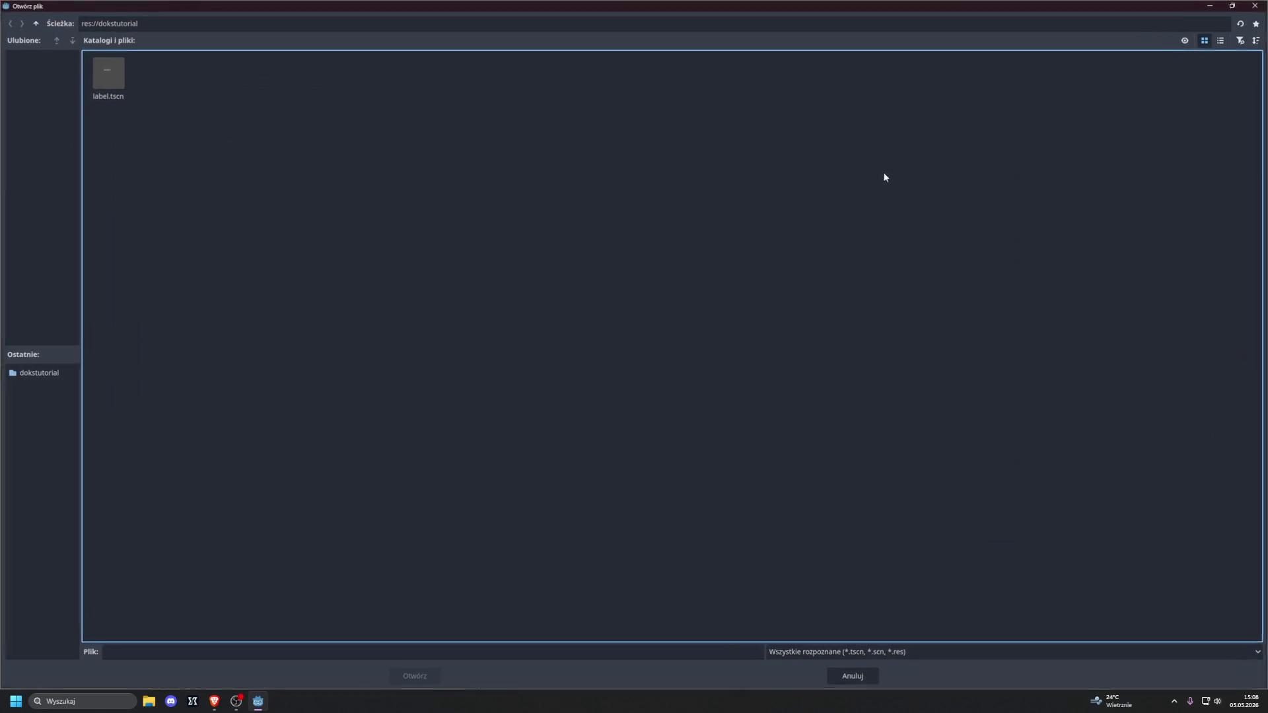
{"action": "left_click", "coordinate": [1232, 5]}
{"action": "left_click", "coordinate": [883, 175]}
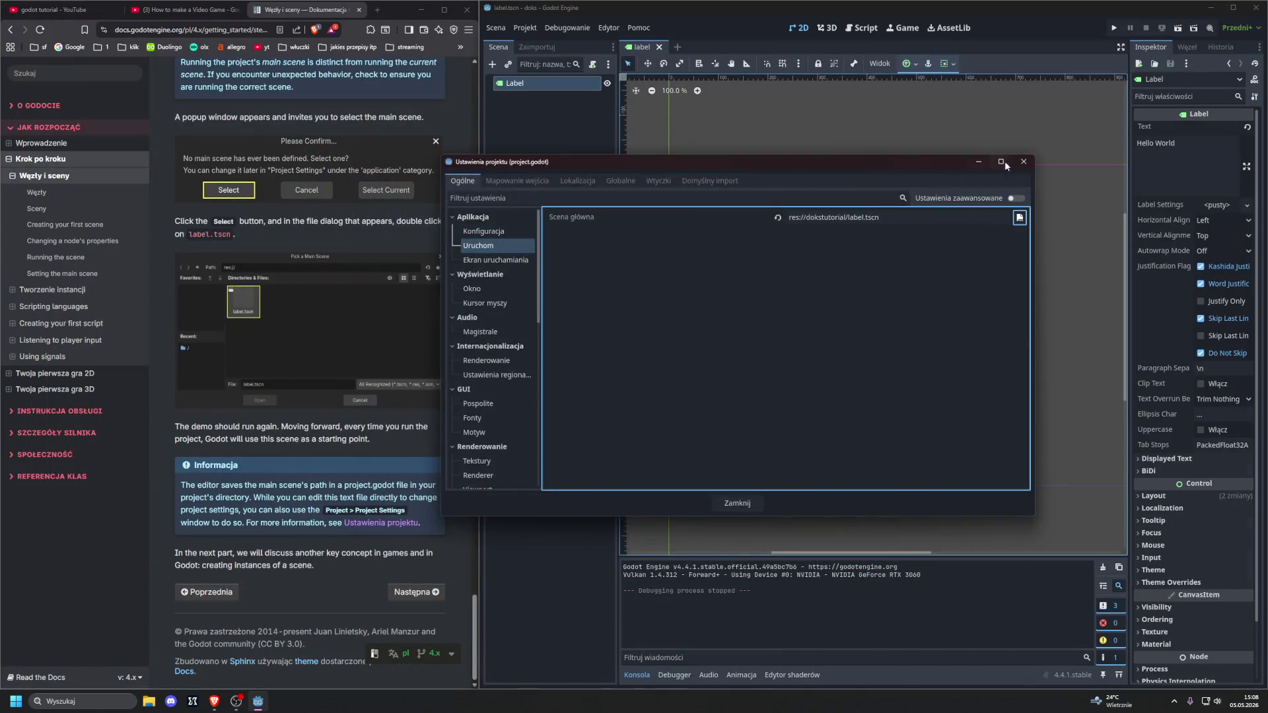
{"action": "left_click", "coordinate": [1001, 162]}
{"action": "left_click", "coordinate": [414, 592]}
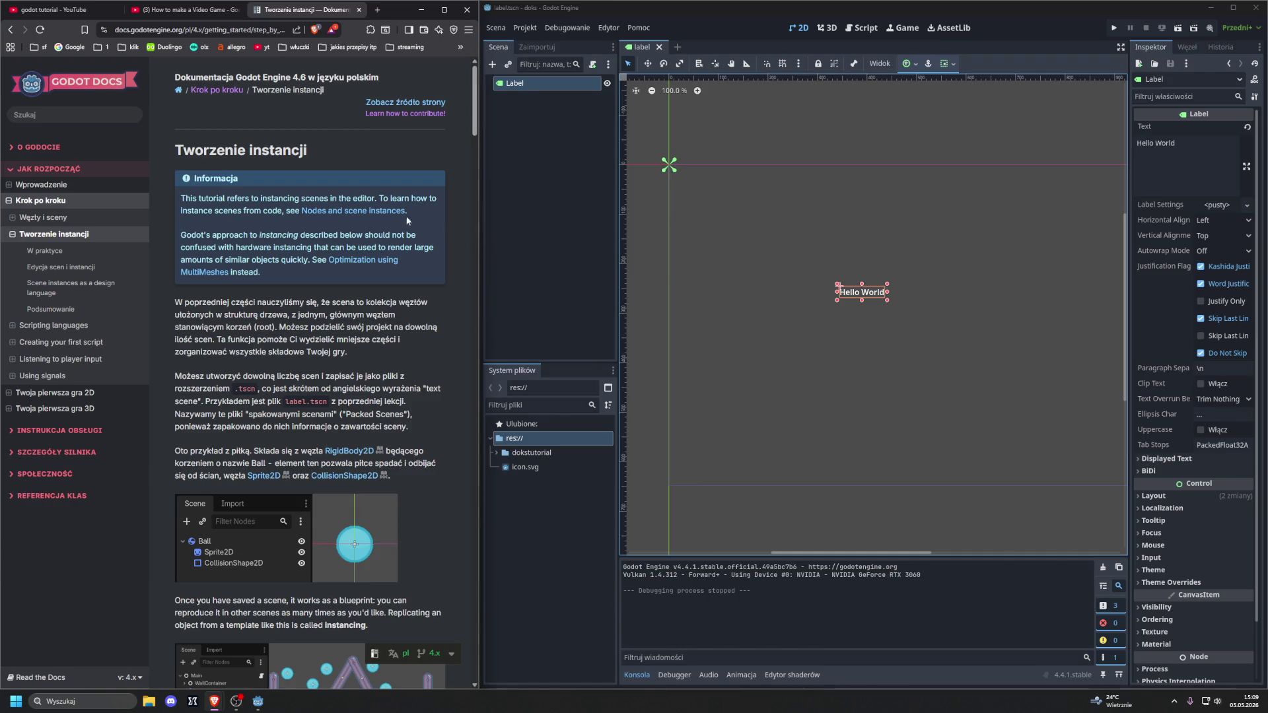
Step: Open the 'Nodes and scene instances' guide in a separate tab, look it over, then close it
{"action": "middle_click", "coordinate": [368, 218]}
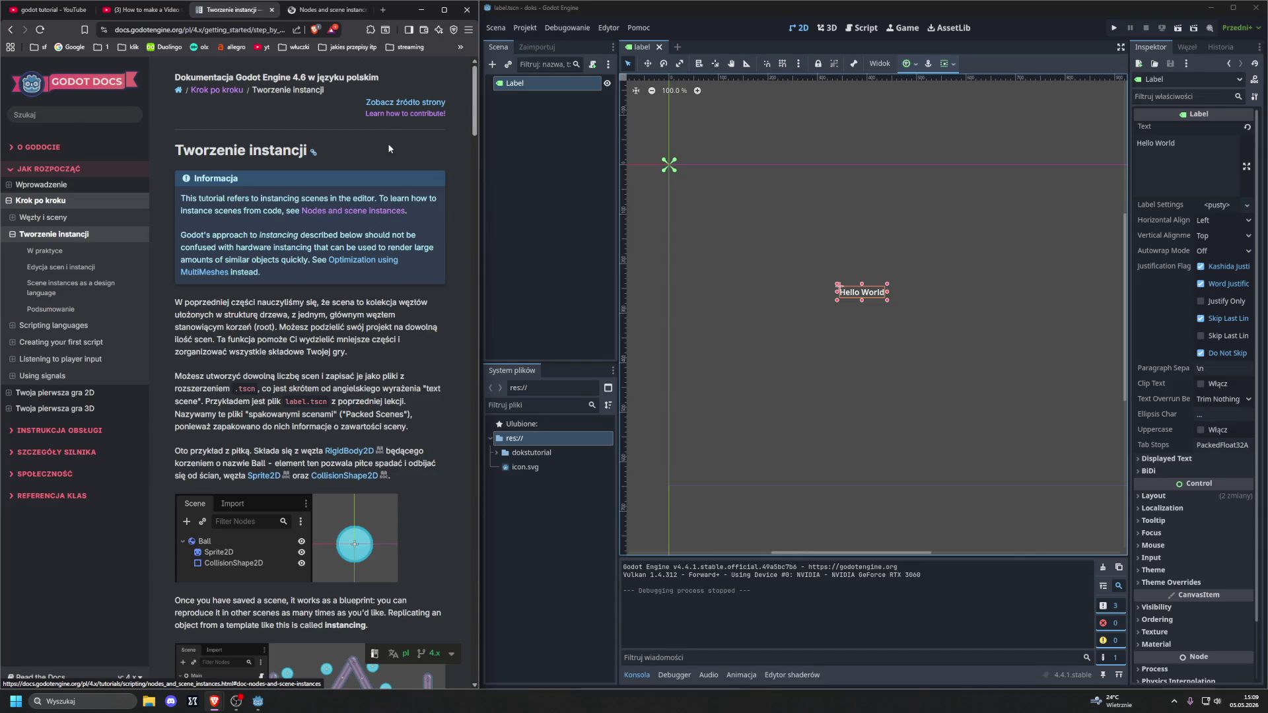
{"action": "left_click", "coordinate": [332, 12]}
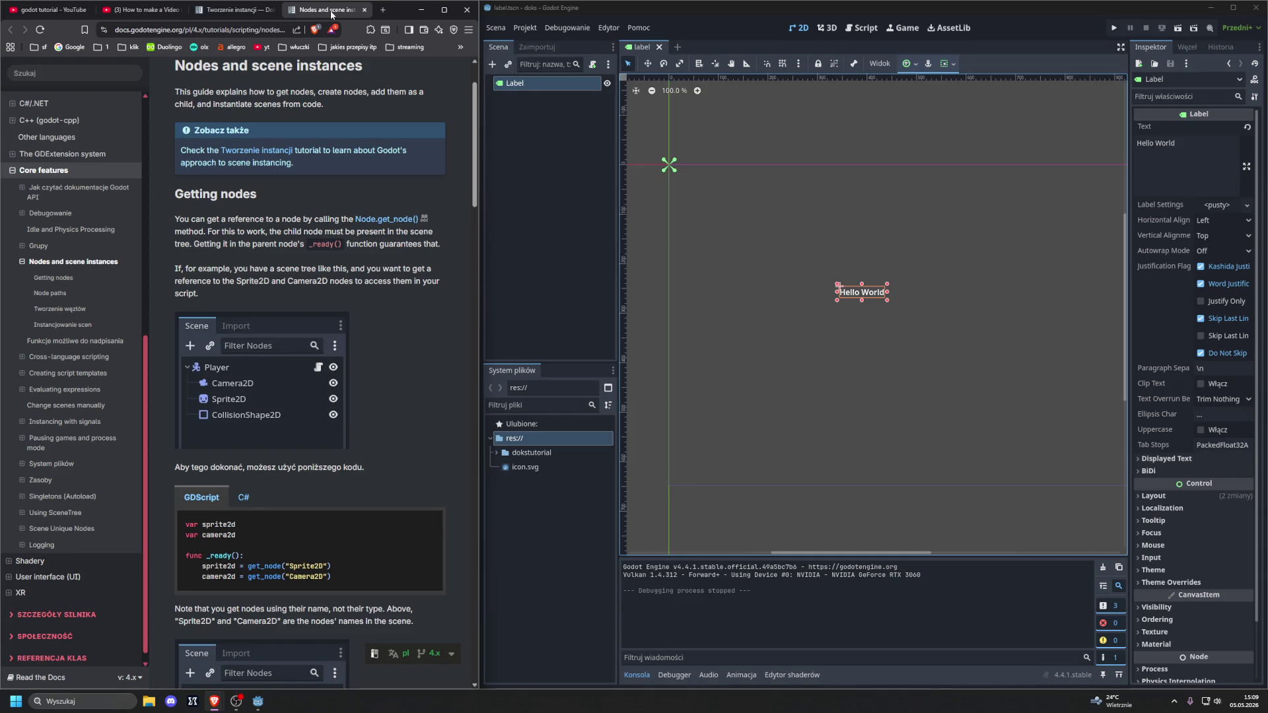
{"action": "middle_click", "coordinate": [332, 14]}
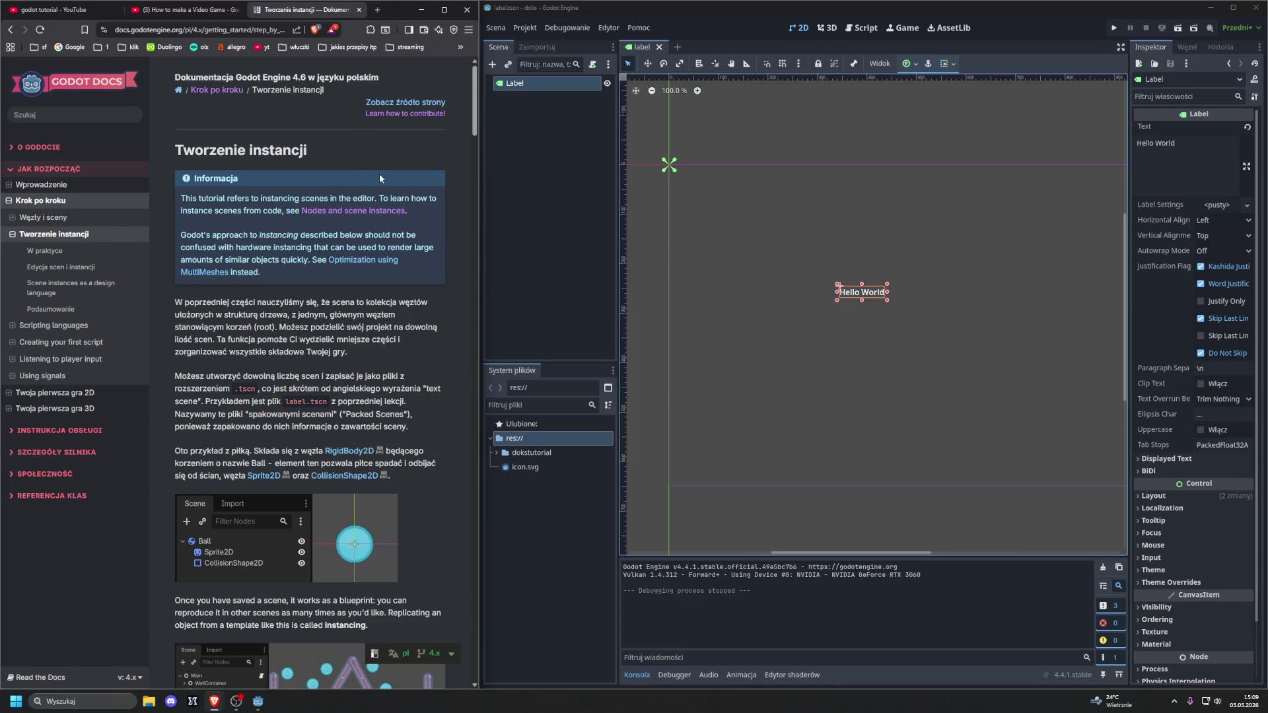
{"action": "scroll", "coordinate": [379, 179], "scroll_direction": "down", "scroll_amount": 3}
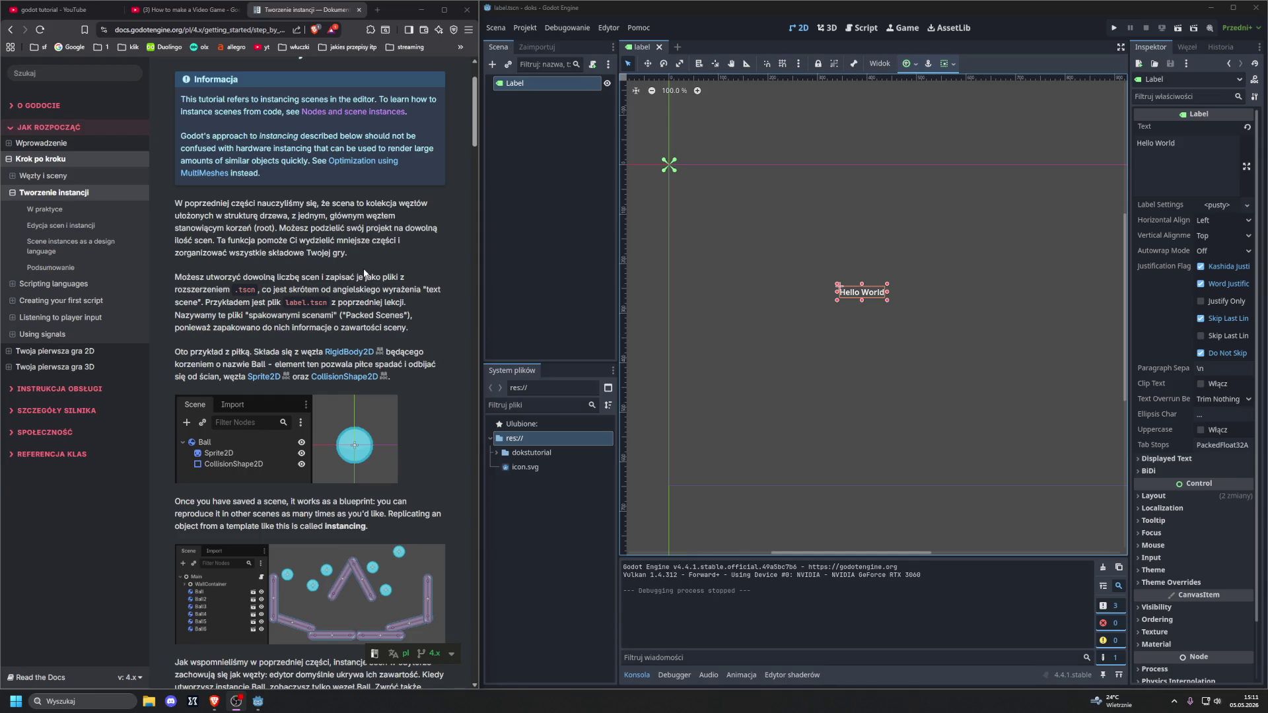
Step: Scroll down to the W praktyce section and start downloading instancing_starter.zip
{"action": "scroll", "coordinate": [363, 273], "scroll_direction": "down", "scroll_amount": 3}
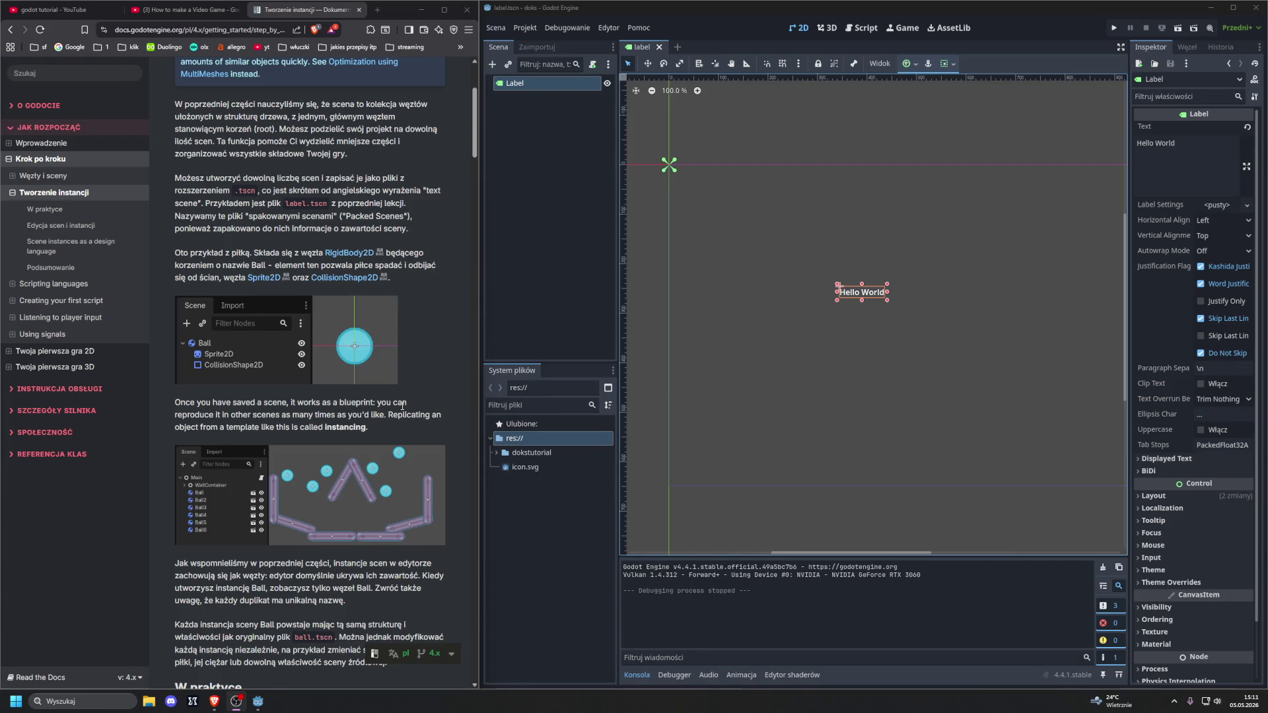
{"action": "scroll", "coordinate": [402, 405], "scroll_direction": "down", "scroll_amount": 3}
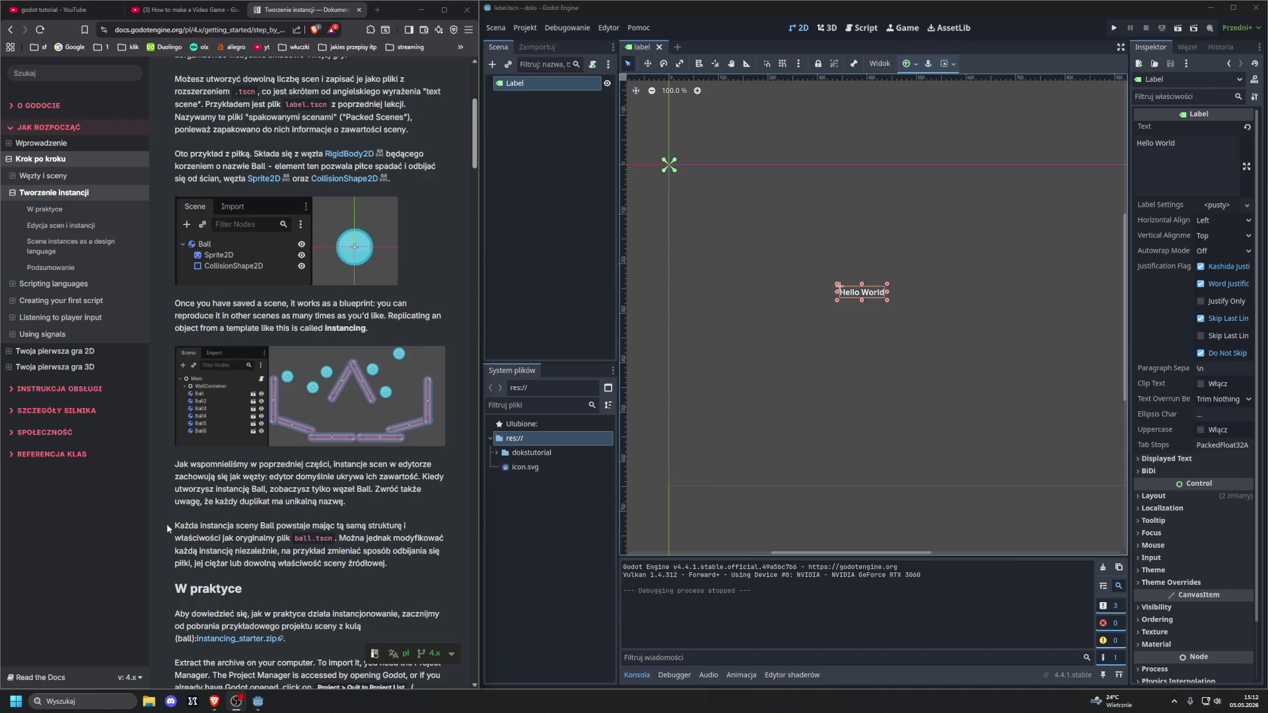
{"action": "scroll", "coordinate": [167, 522], "scroll_direction": "down", "scroll_amount": 2}
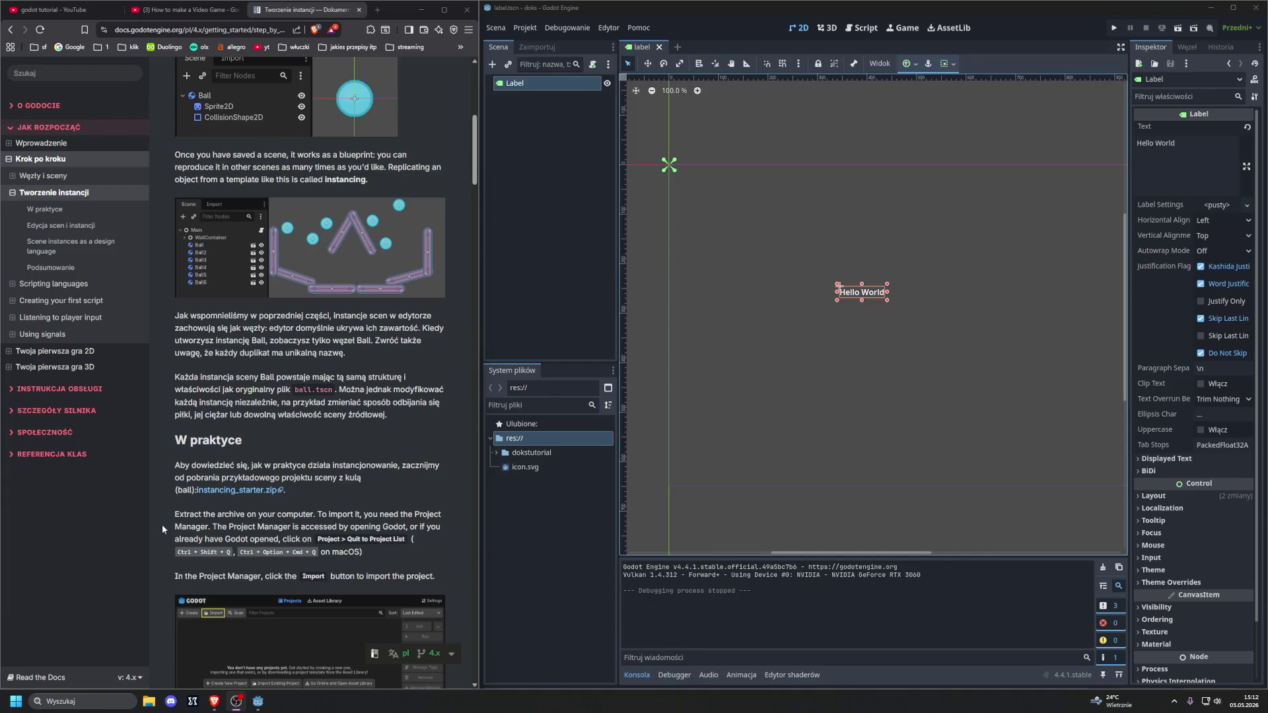
{"action": "left_click", "coordinate": [225, 497]}
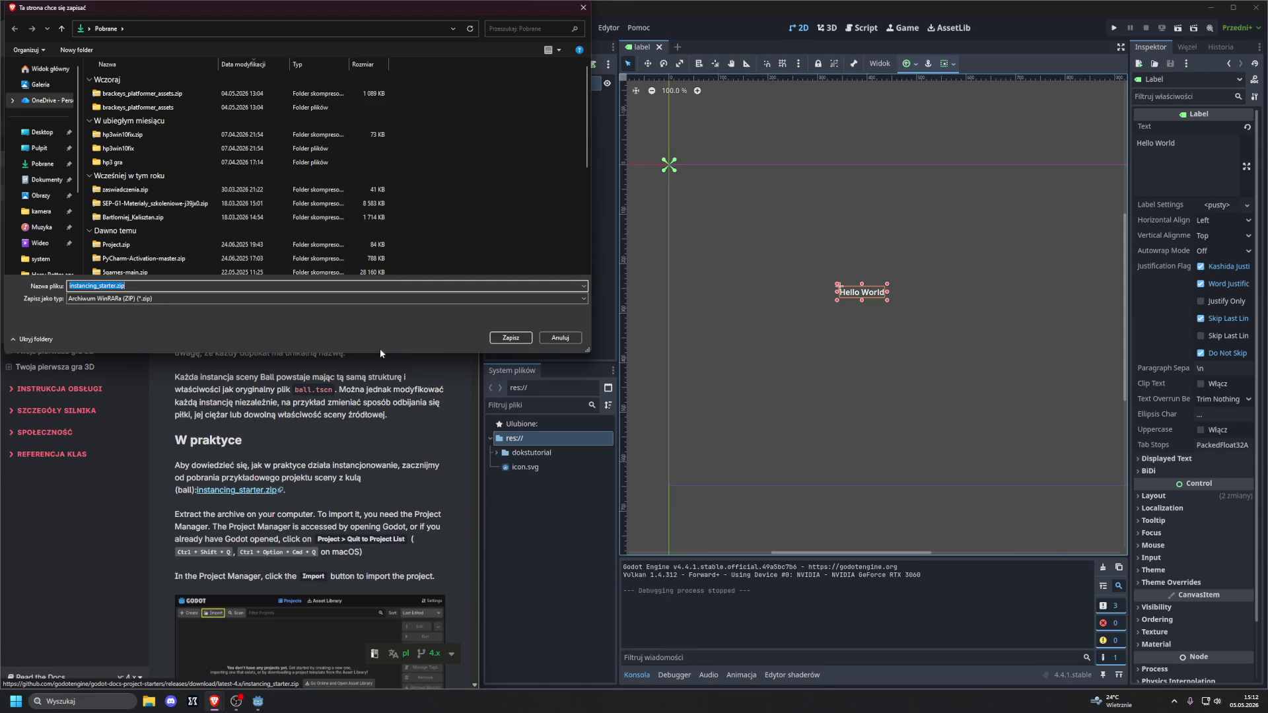
Step: Save instancing_starter.zip into the Pobrane folder
{"action": "left_click", "coordinate": [511, 338]}
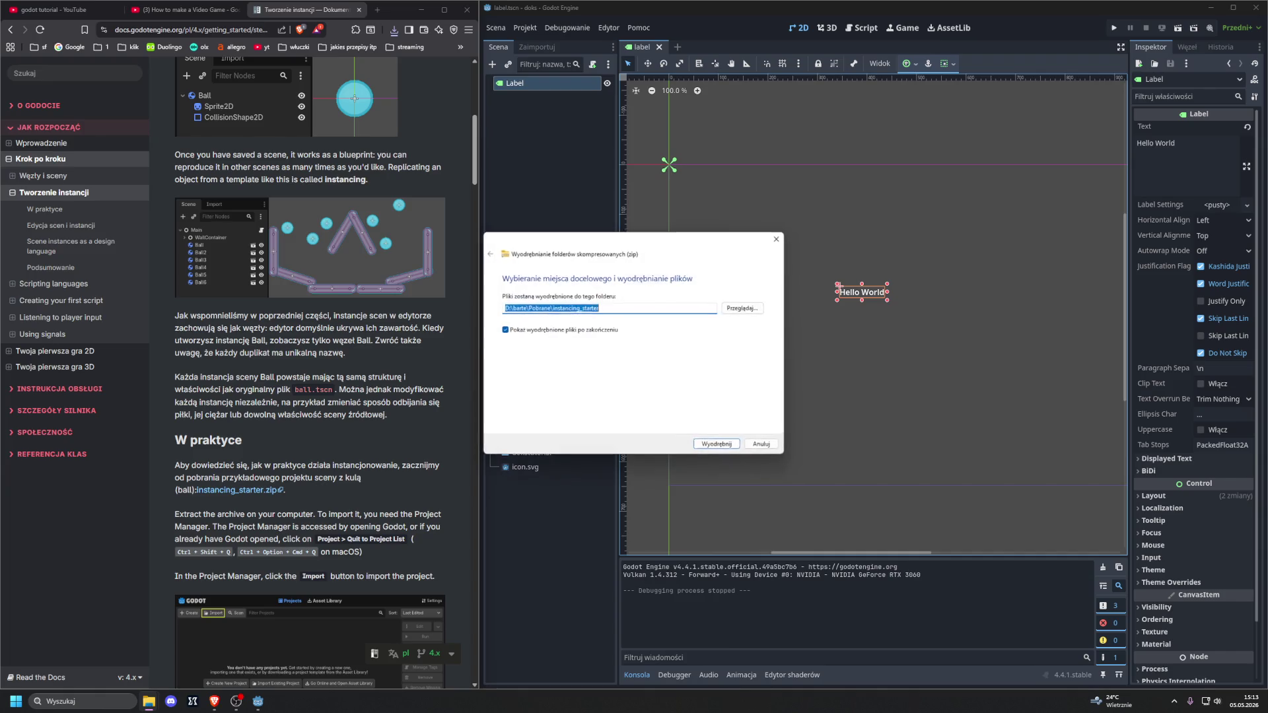
Step: Extract the archive to the suggested instancing_starter folder and scroll to the import instructions
{"action": "key", "text": "Escape"}
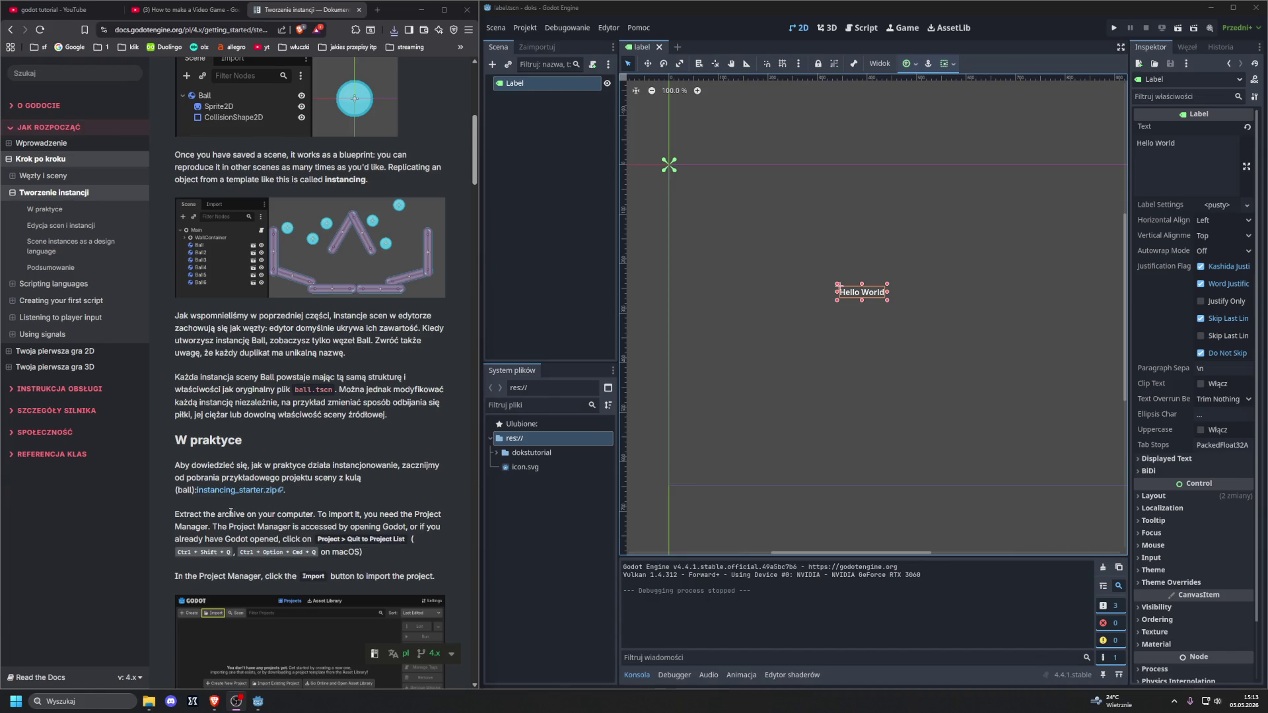
{"action": "scroll", "coordinate": [342, 517], "scroll_direction": "down", "scroll_amount": 3}
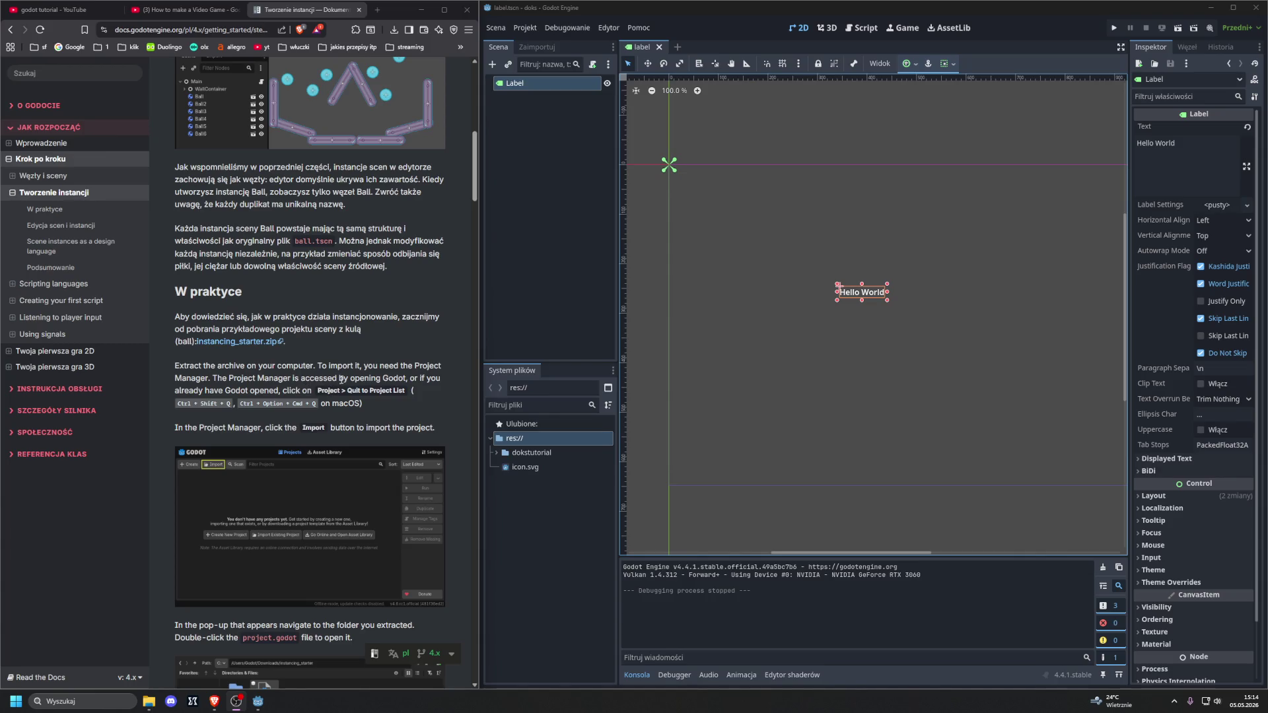
Step: Leave the doks project via Projekt > Wyjdź do listy projektów and confirm
{"action": "left_click", "coordinate": [524, 27]}
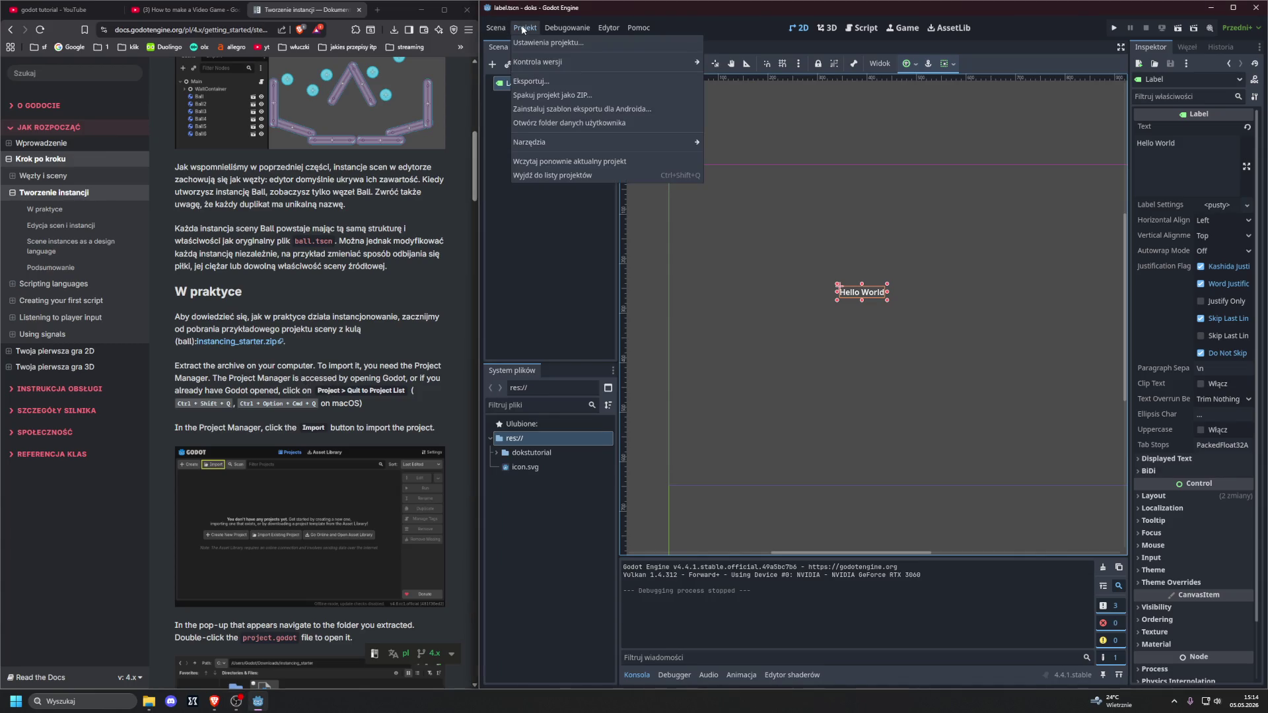
{"action": "left_click", "coordinate": [539, 175]}
{"action": "key", "text": "ctrl+shift+q"}
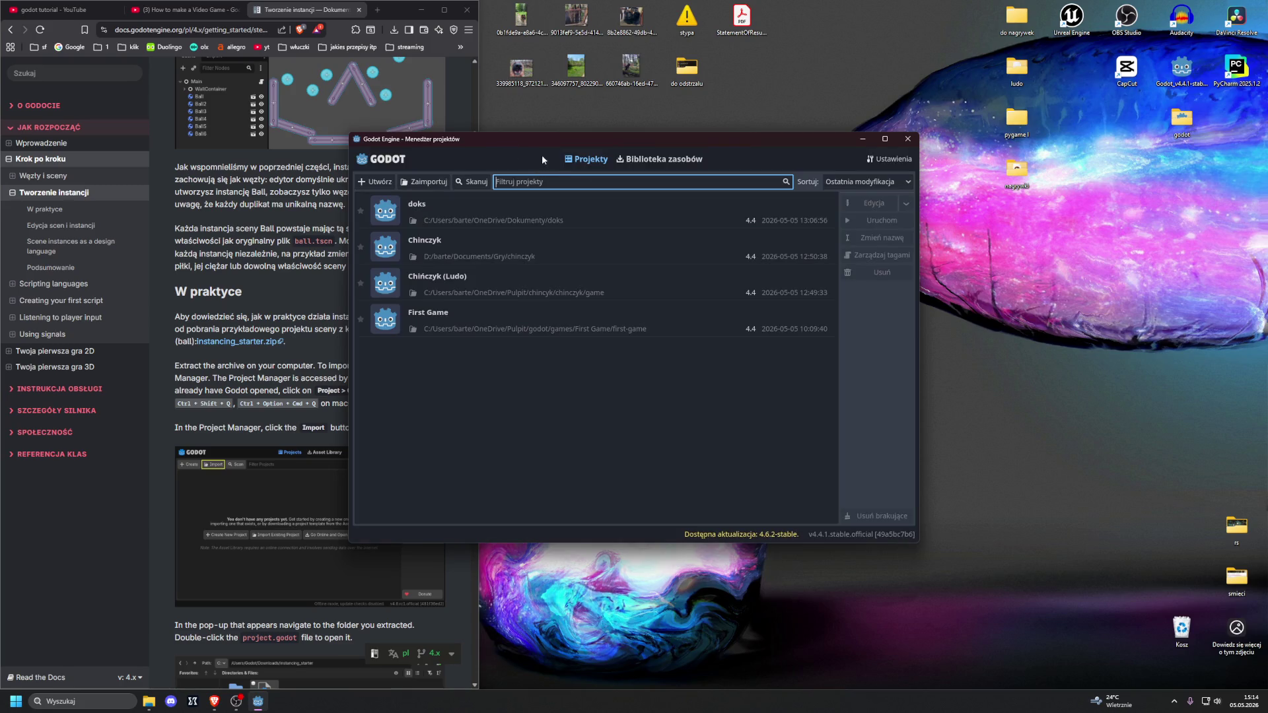
Step: Start importing an existing project, repositioning the Project Manager and its file picker
{"action": "left_click_drag", "start_coordinate": [529, 145], "coordinate": [699, 176]}
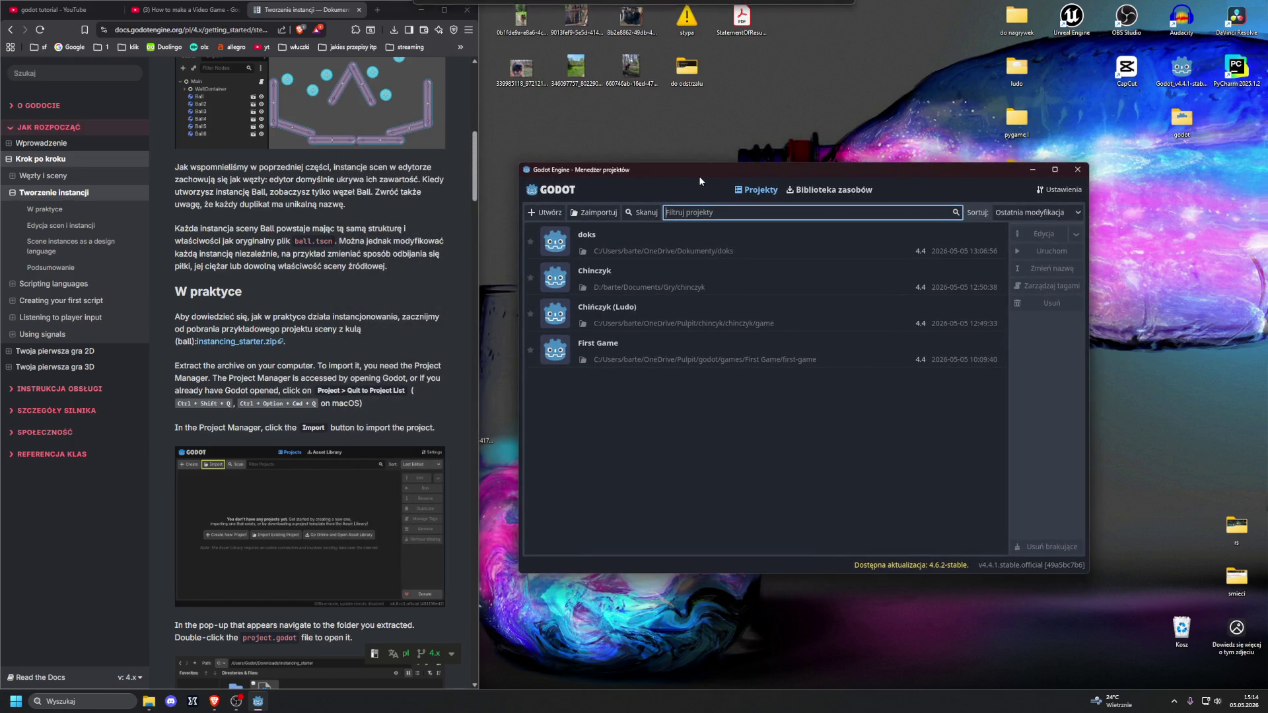
{"action": "left_click", "coordinate": [602, 212]}
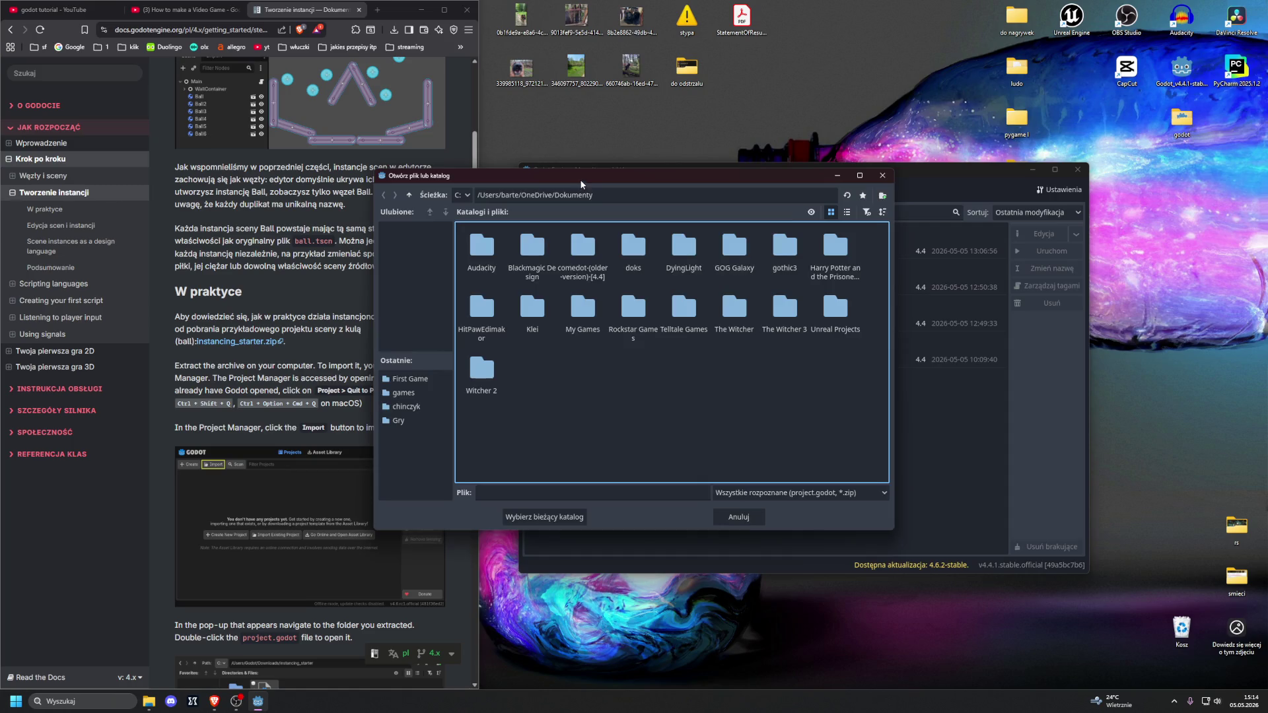
{"action": "left_click_drag", "start_coordinate": [581, 184], "coordinate": [650, 195]}
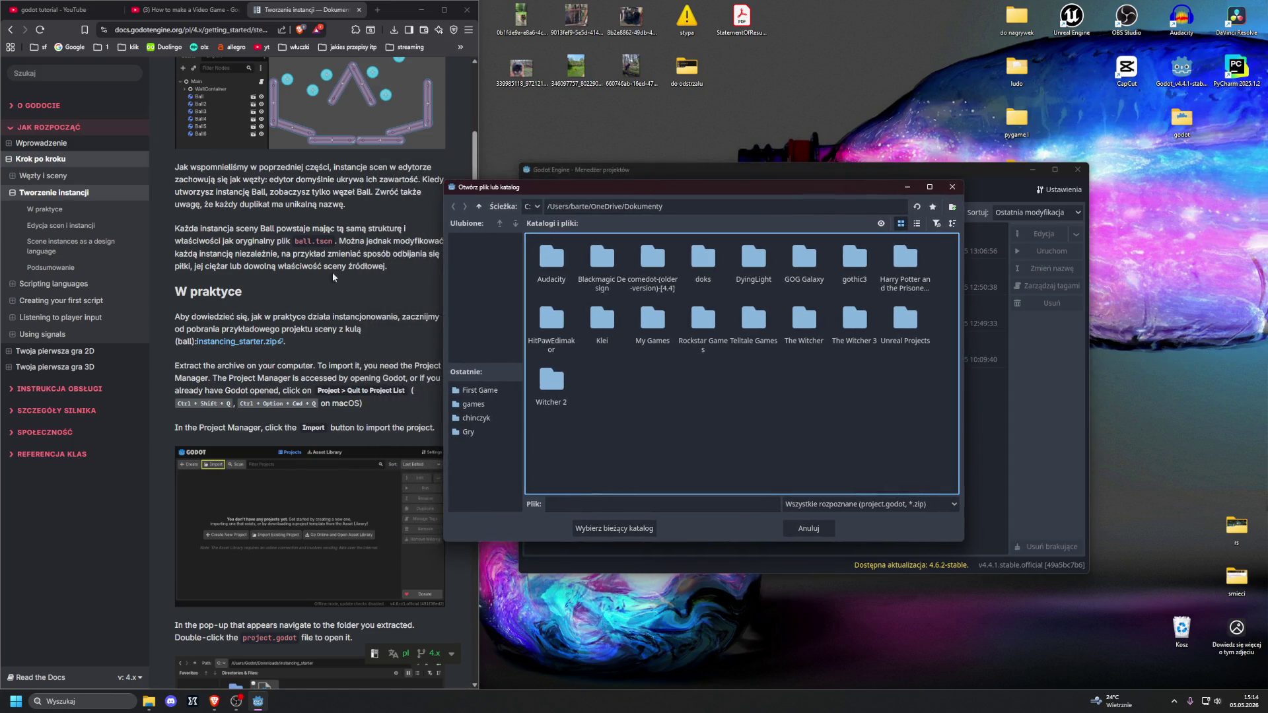
{"action": "scroll", "coordinate": [331, 291], "scroll_direction": "down", "scroll_amount": 1}
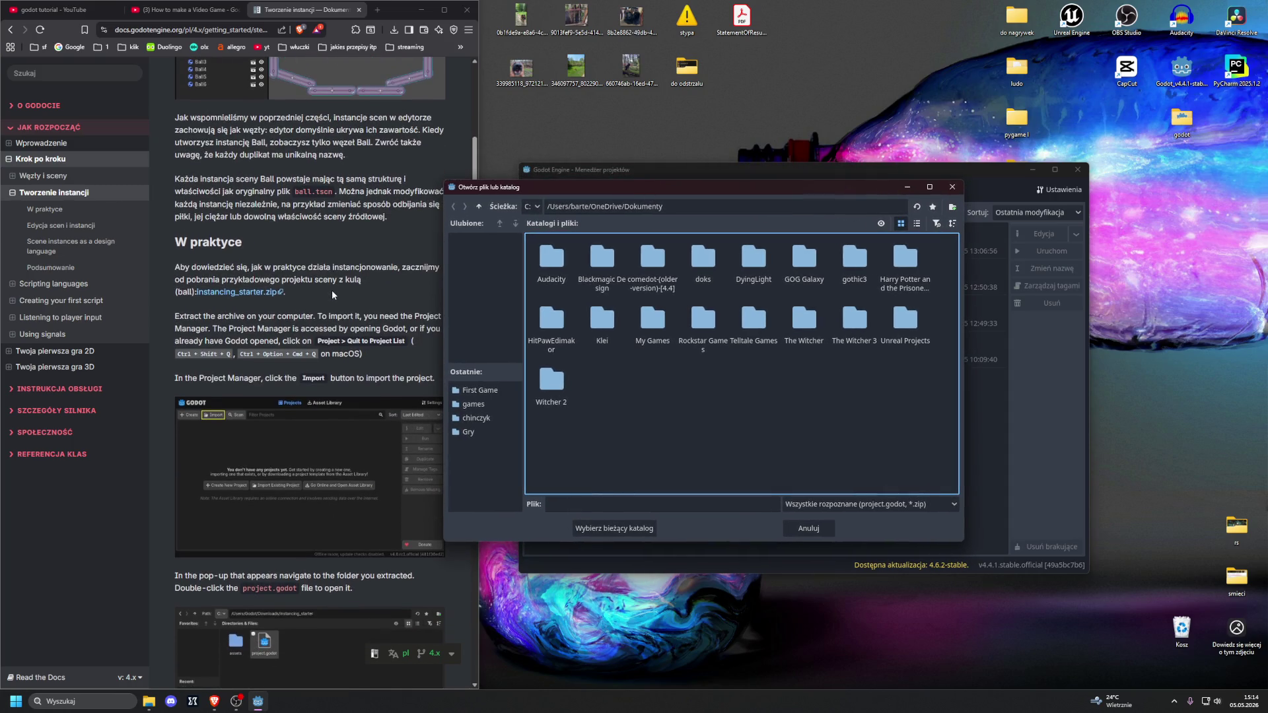
{"action": "scroll", "coordinate": [332, 288], "scroll_direction": "down", "scroll_amount": 10}
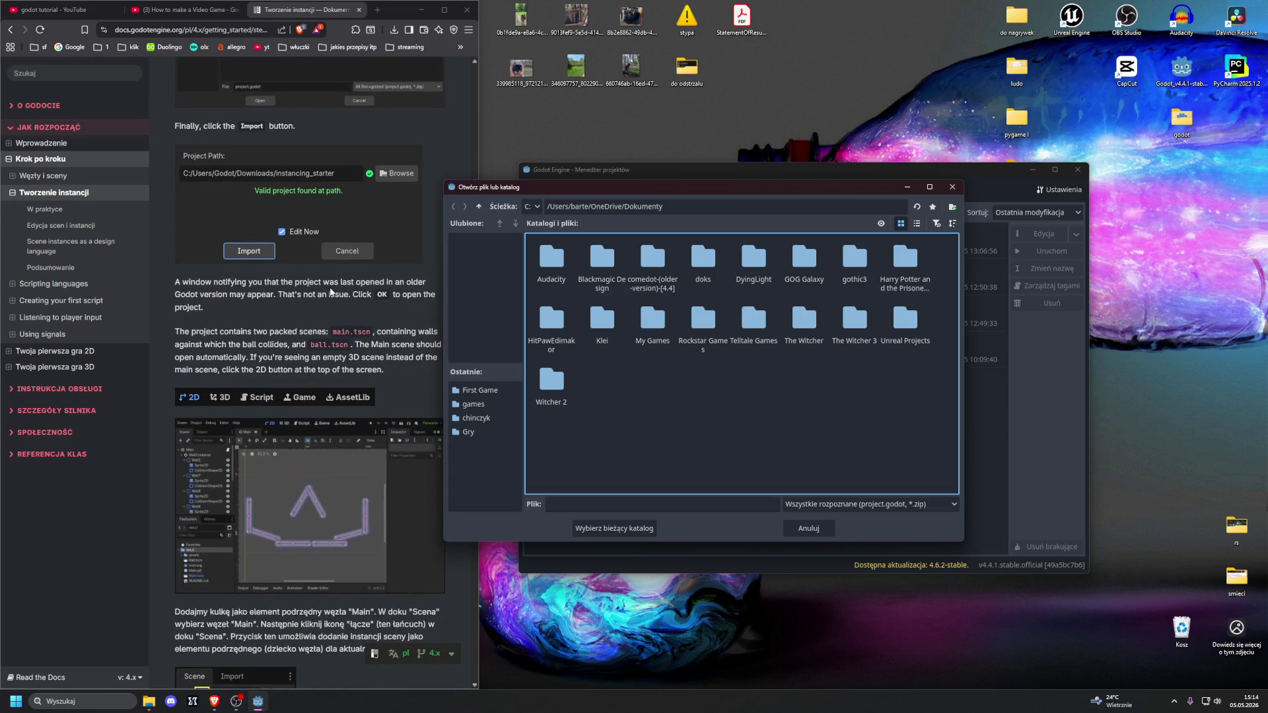
{"action": "scroll", "coordinate": [331, 292], "scroll_direction": "up", "scroll_amount": 7}
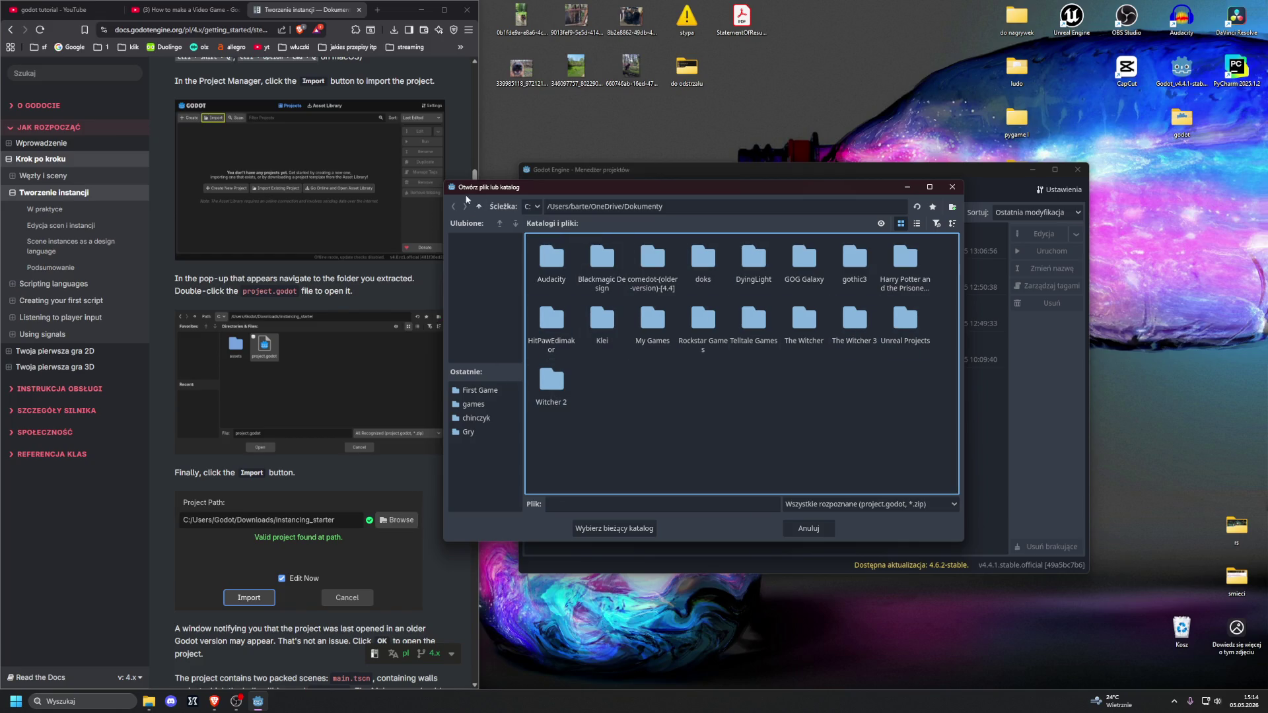
Step: Look into OneDrive's Pulpit folder, then open Dokumenty and check the drive list, keeping C
{"action": "left_click", "coordinate": [478, 207]}
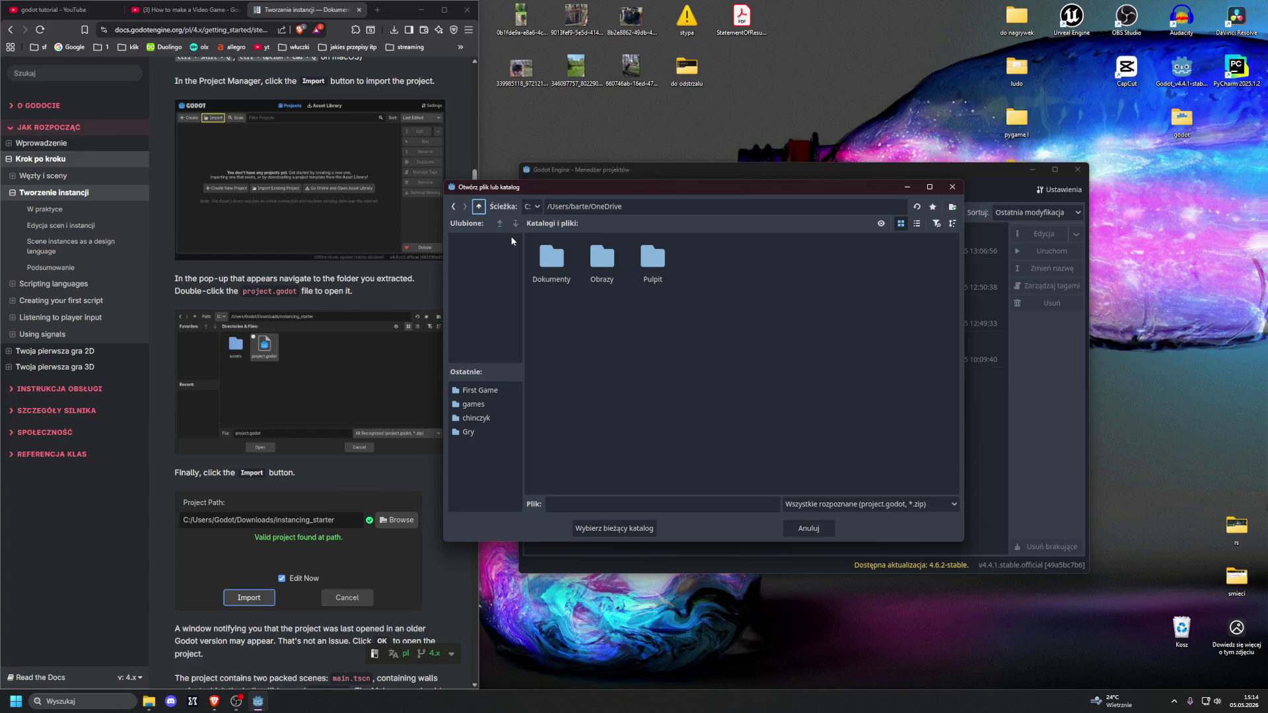
{"action": "double_click", "coordinate": [653, 259]}
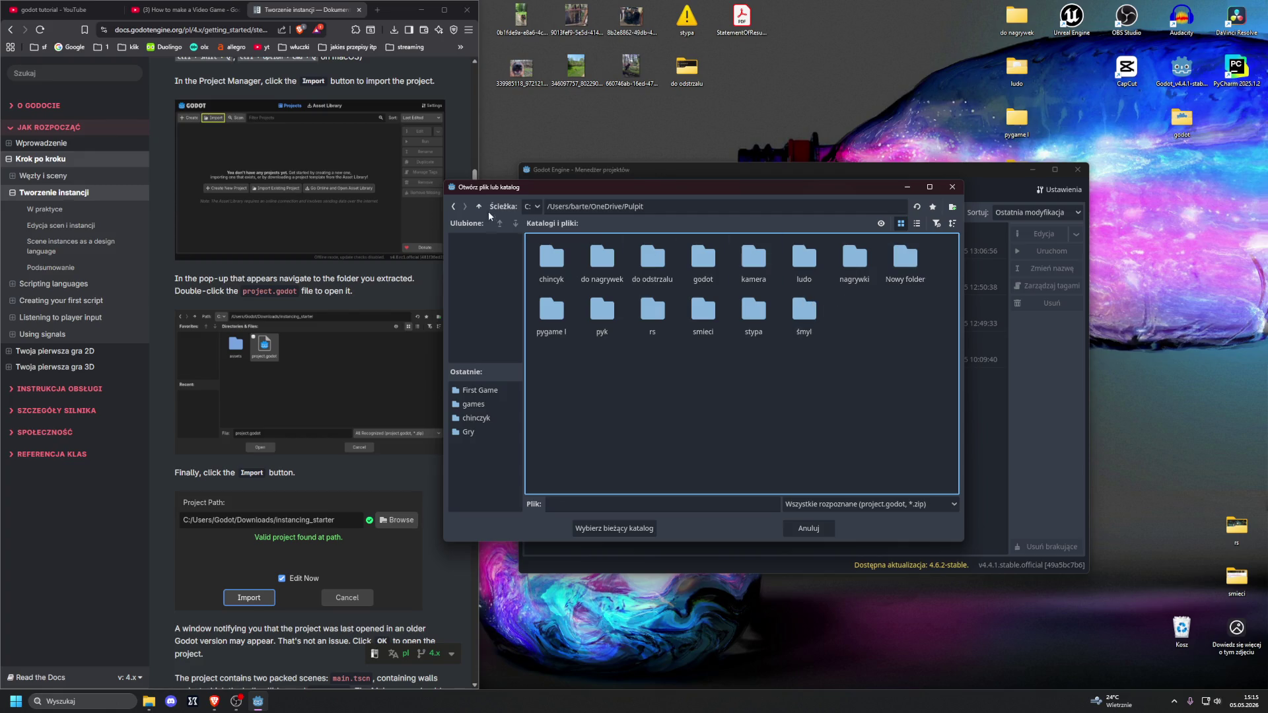
{"action": "left_click", "coordinate": [454, 207]}
{"action": "double_click", "coordinate": [552, 263]}
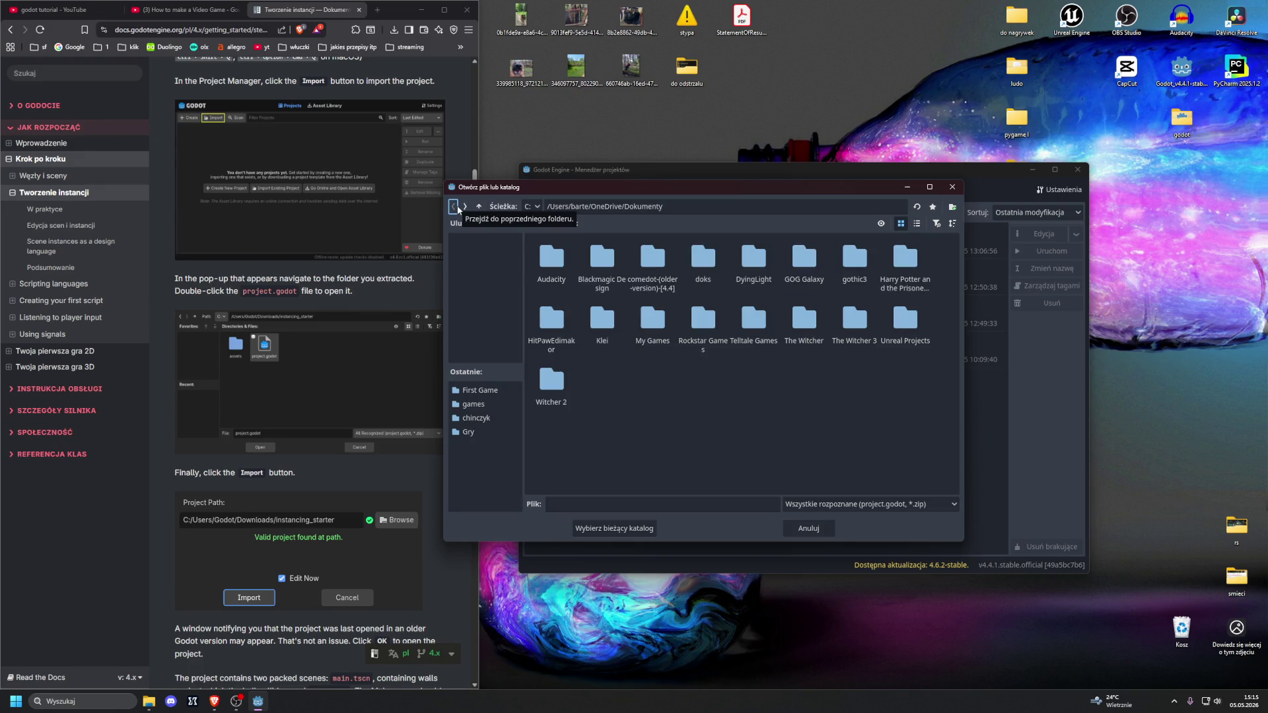
{"action": "left_click", "coordinate": [527, 208]}
{"action": "left_click", "coordinate": [532, 223]}
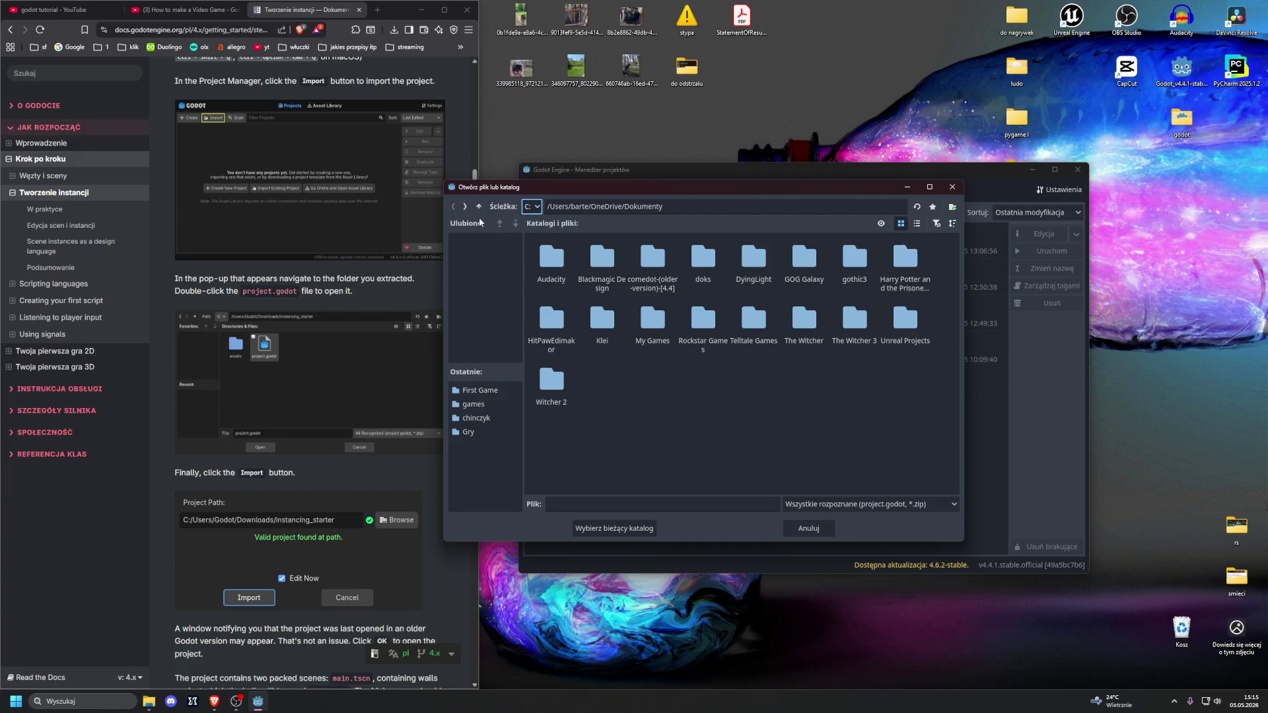
{"action": "key", "text": "super"}
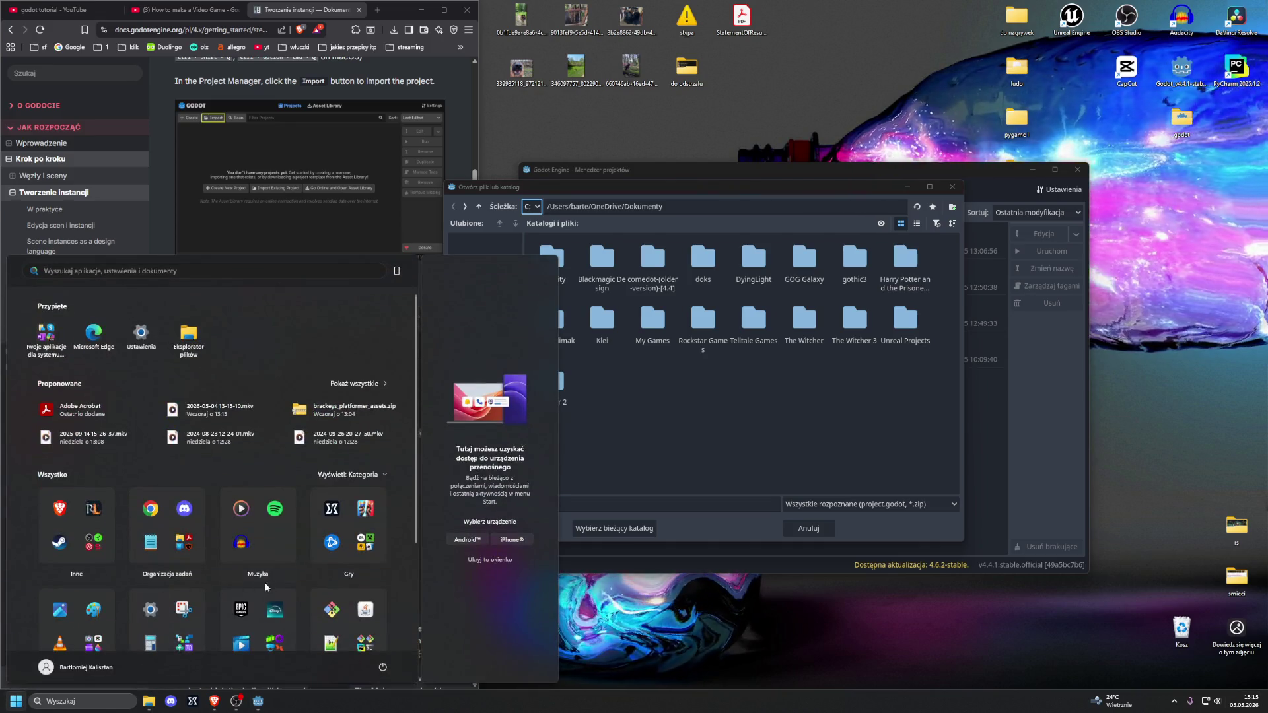
{"action": "left_click", "coordinate": [85, 701]}
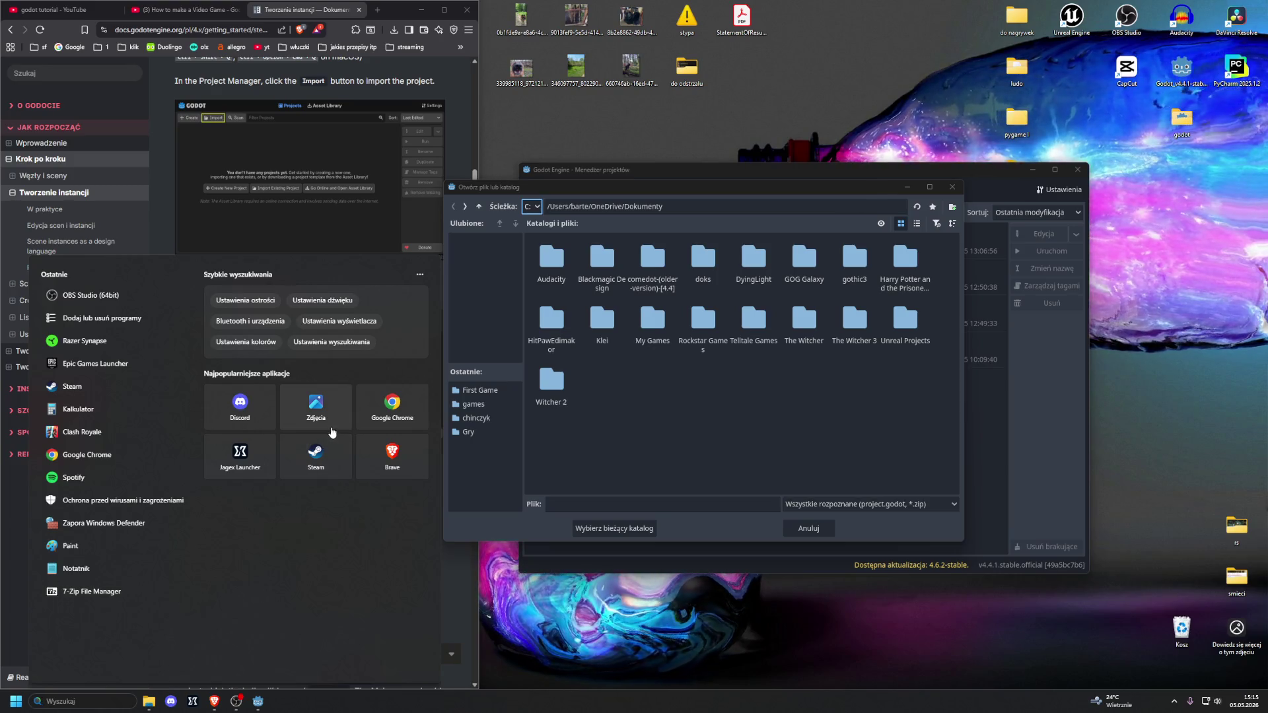
{"action": "type", "text": "ko"}
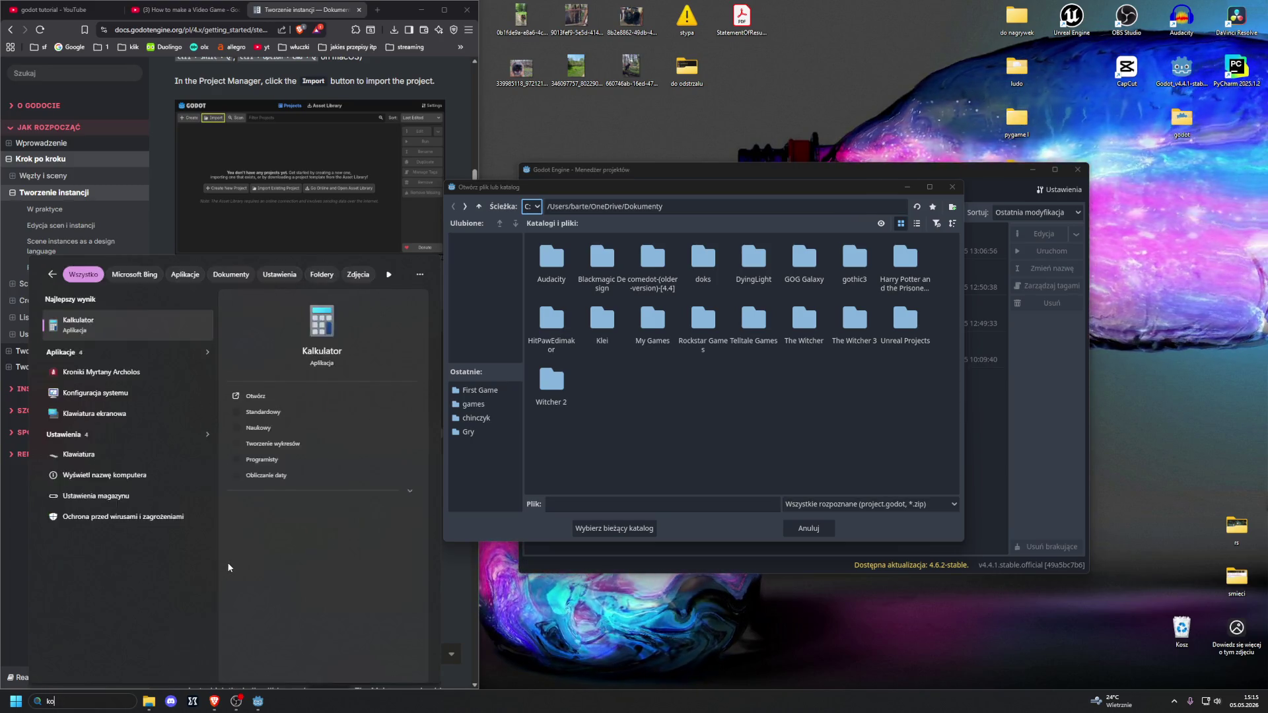
{"action": "type", "text": "mpu"}
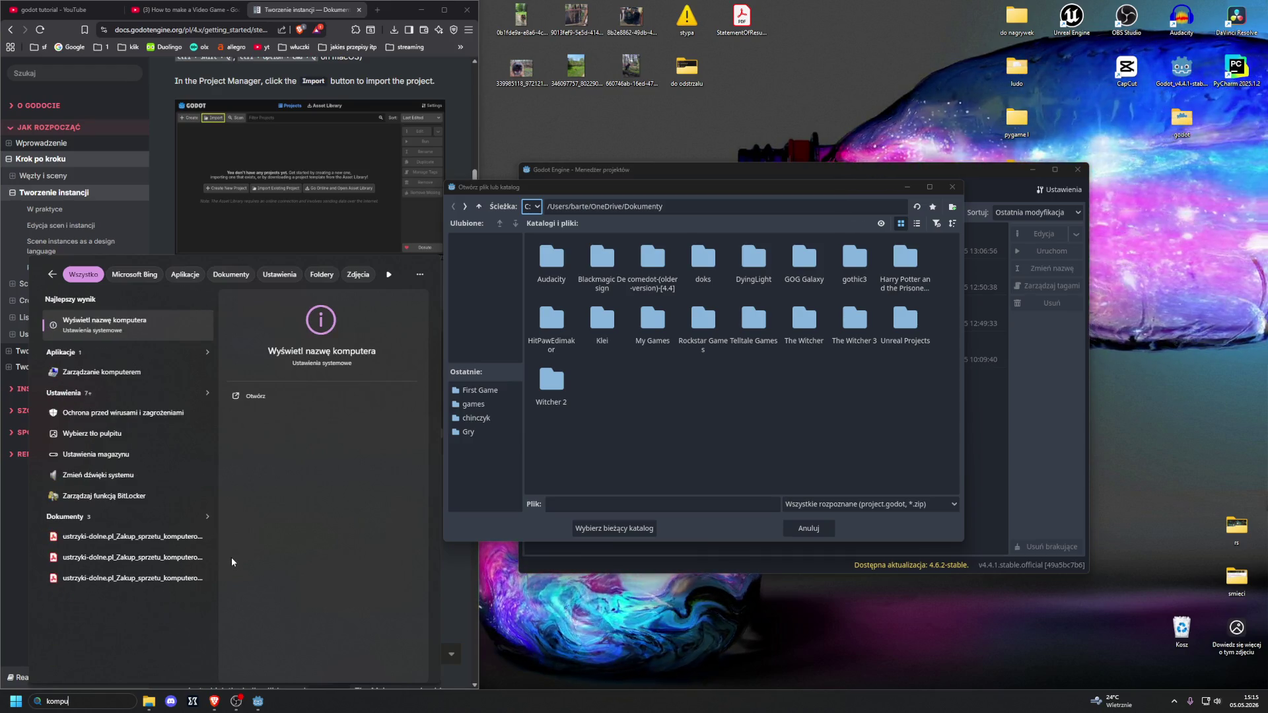
{"action": "type", "text": "ter"}
{"action": "key", "text": "BackSpace"}
{"action": "key", "text": "BackSpace"}
{"action": "key", "text": "BackSpace"}
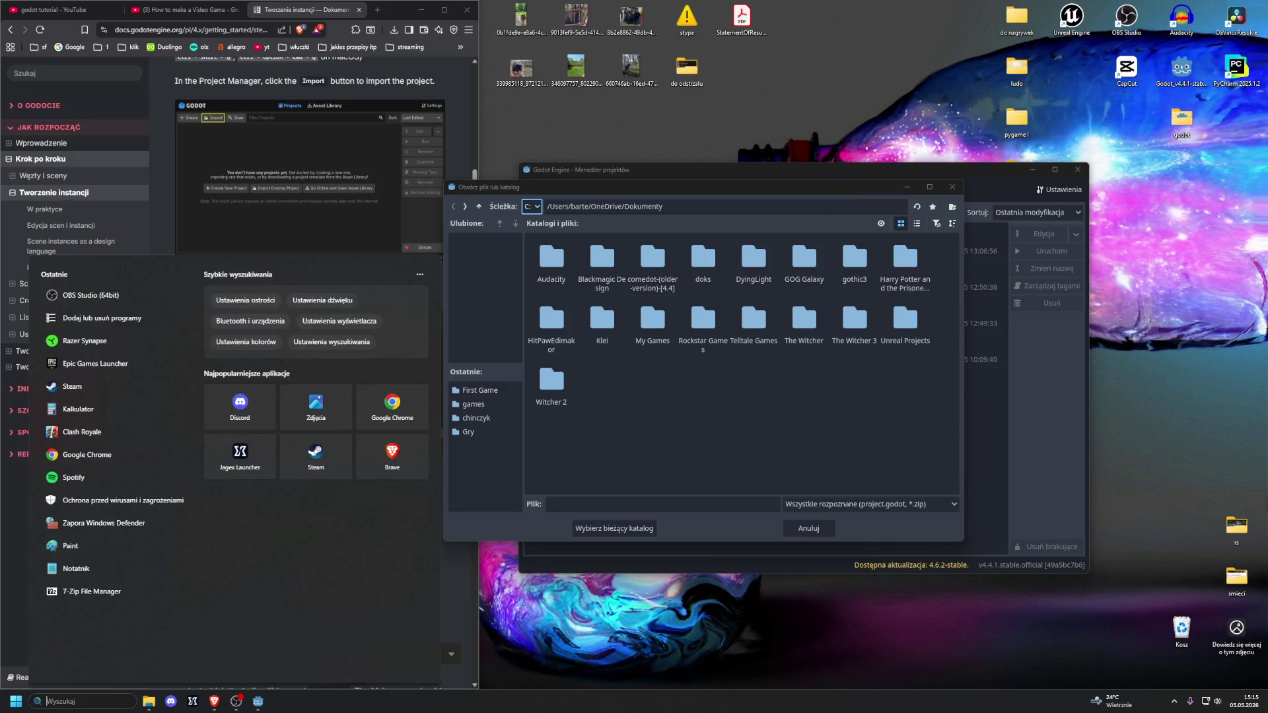
{"action": "key", "text": "Escape"}
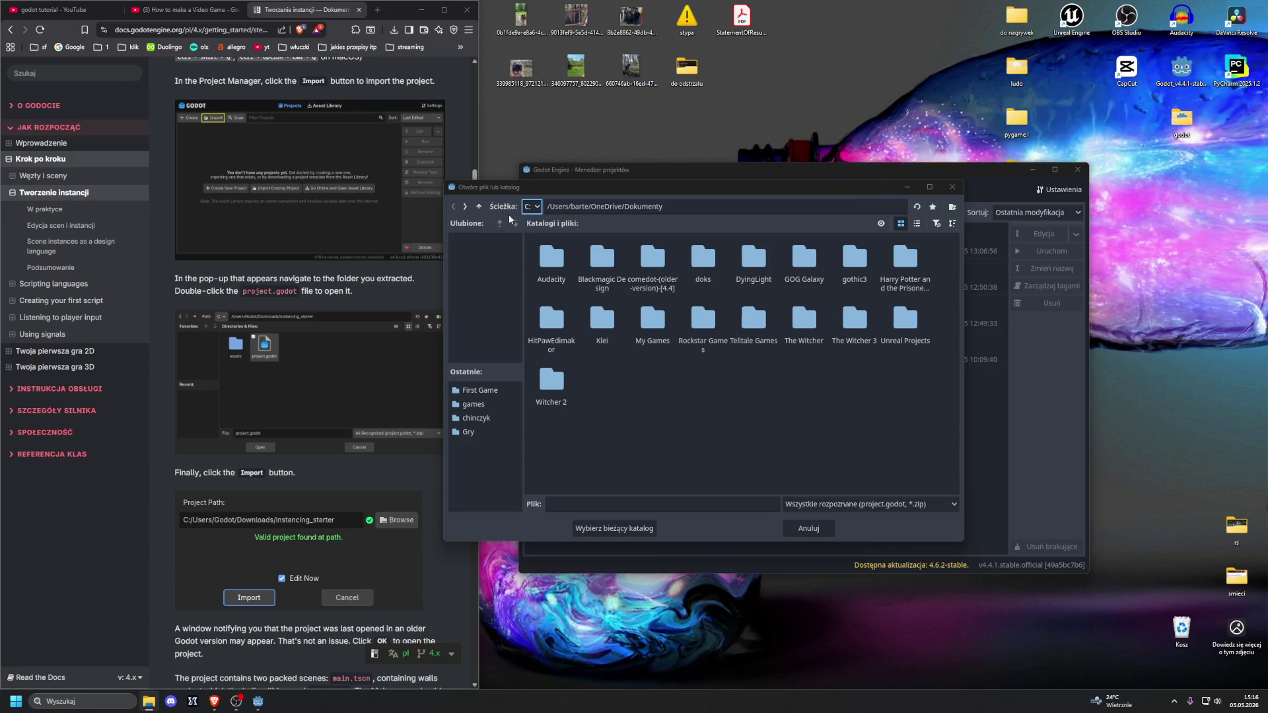
Step: Switch to drive D and pick project.godot from Pobrane/instancing_starter/instancing_starter
{"action": "left_click", "coordinate": [532, 206]}
{"action": "left_click", "coordinate": [532, 236]}
{"action": "left_click", "coordinate": [539, 262]}
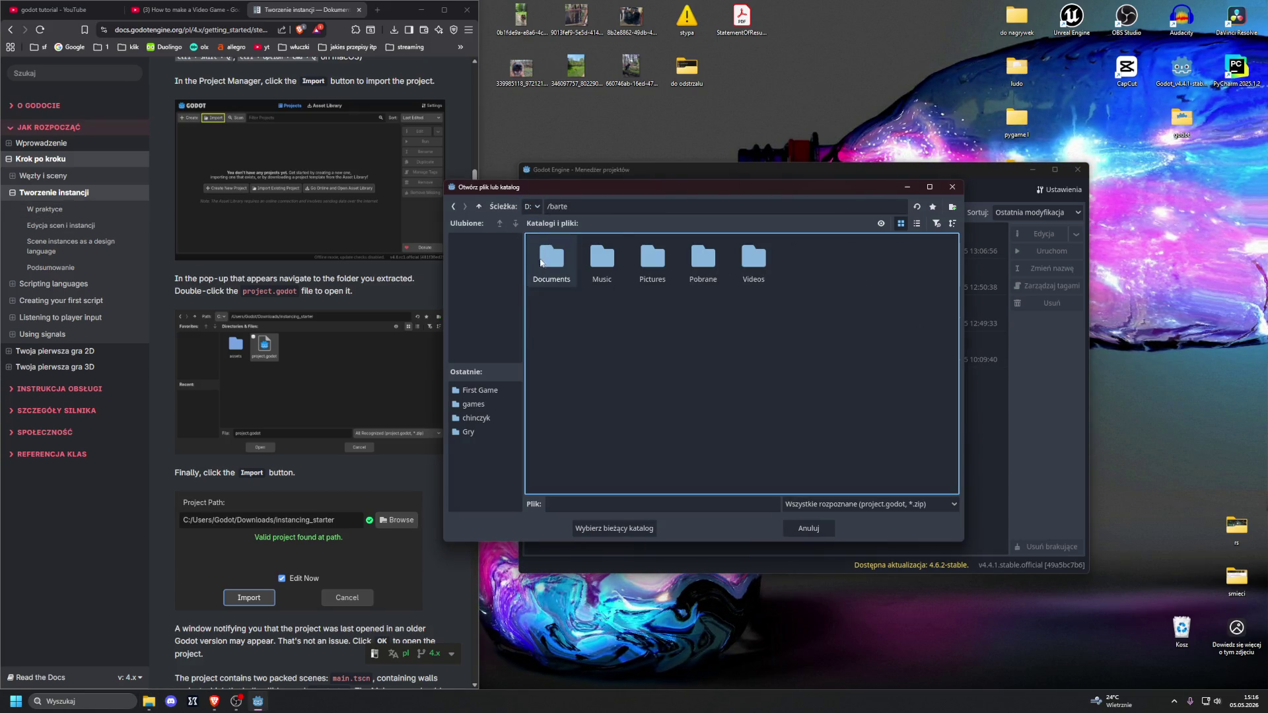
{"action": "double_click", "coordinate": [702, 258]}
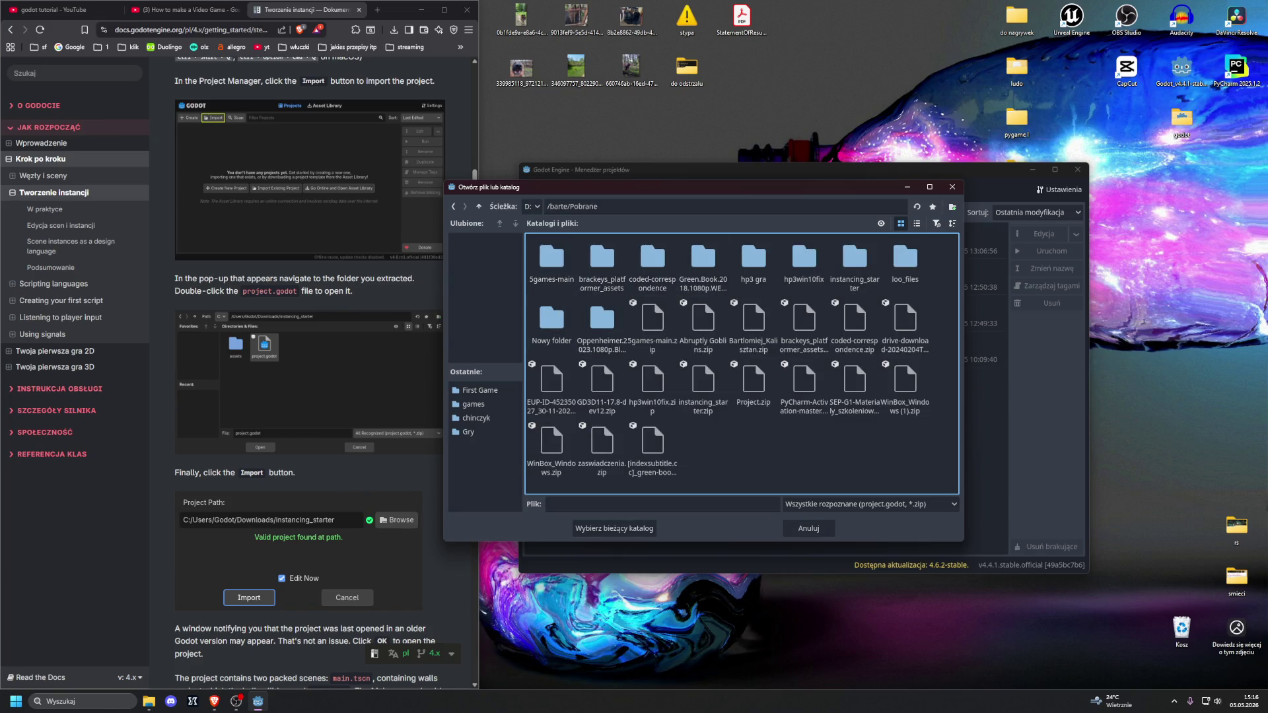
{"action": "left_click", "coordinate": [855, 264]}
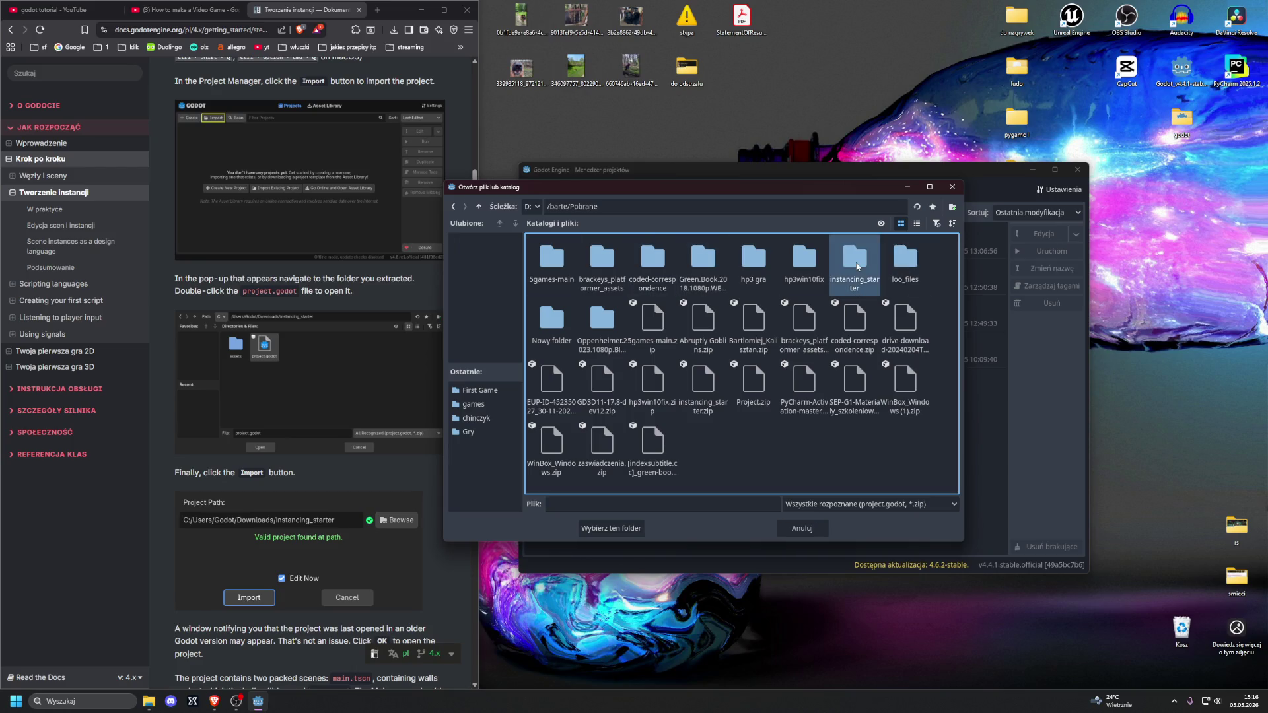
{"action": "double_click", "coordinate": [856, 265]}
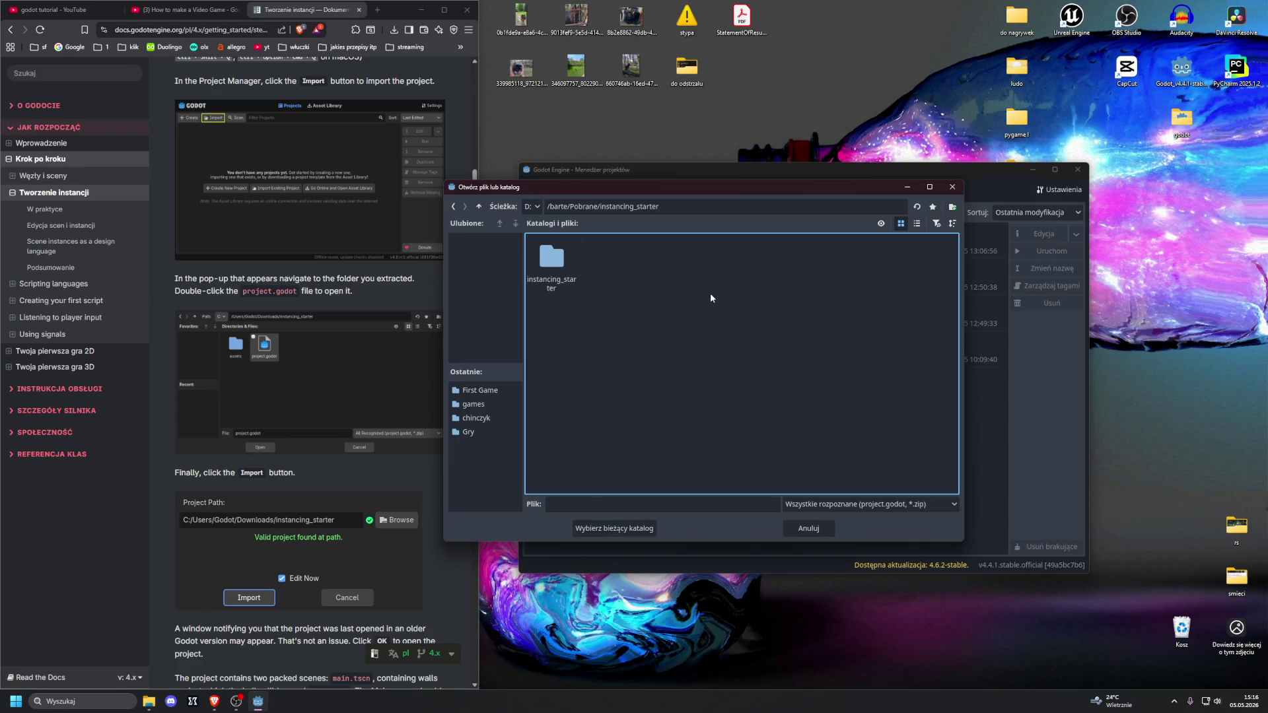
{"action": "left_click", "coordinate": [453, 206]}
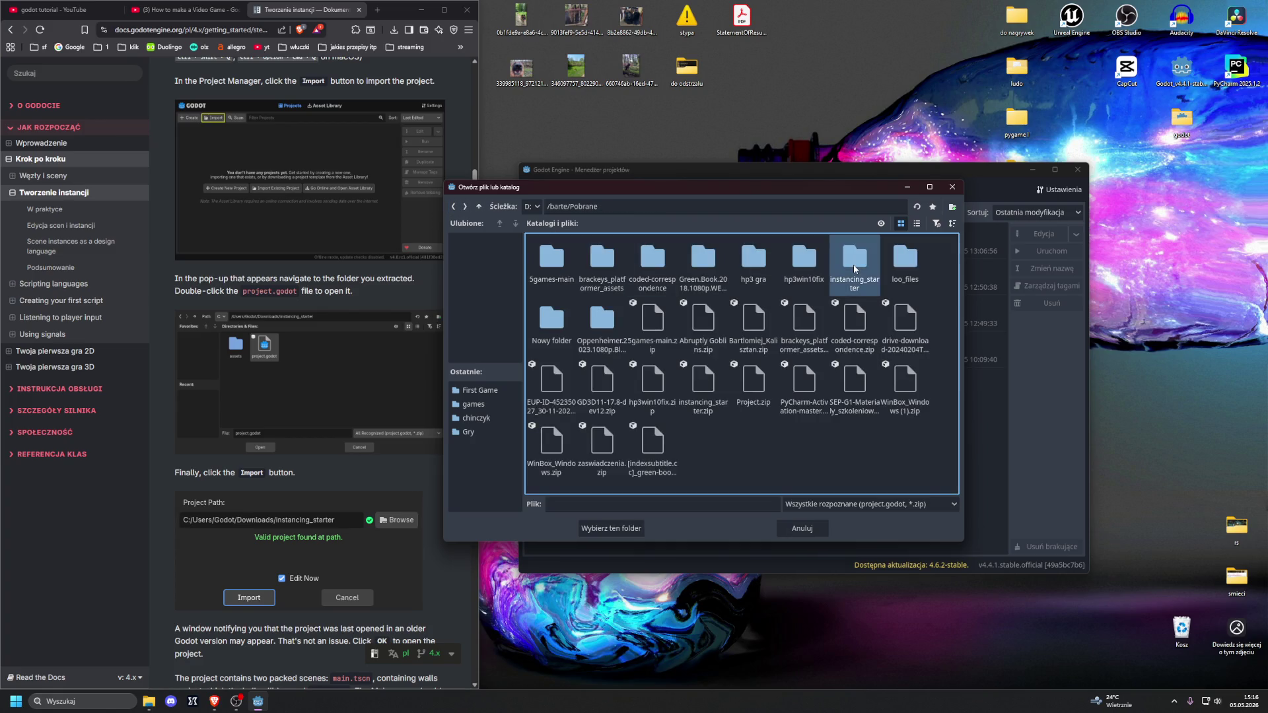
{"action": "double_click", "coordinate": [855, 264]}
{"action": "double_click", "coordinate": [551, 257]}
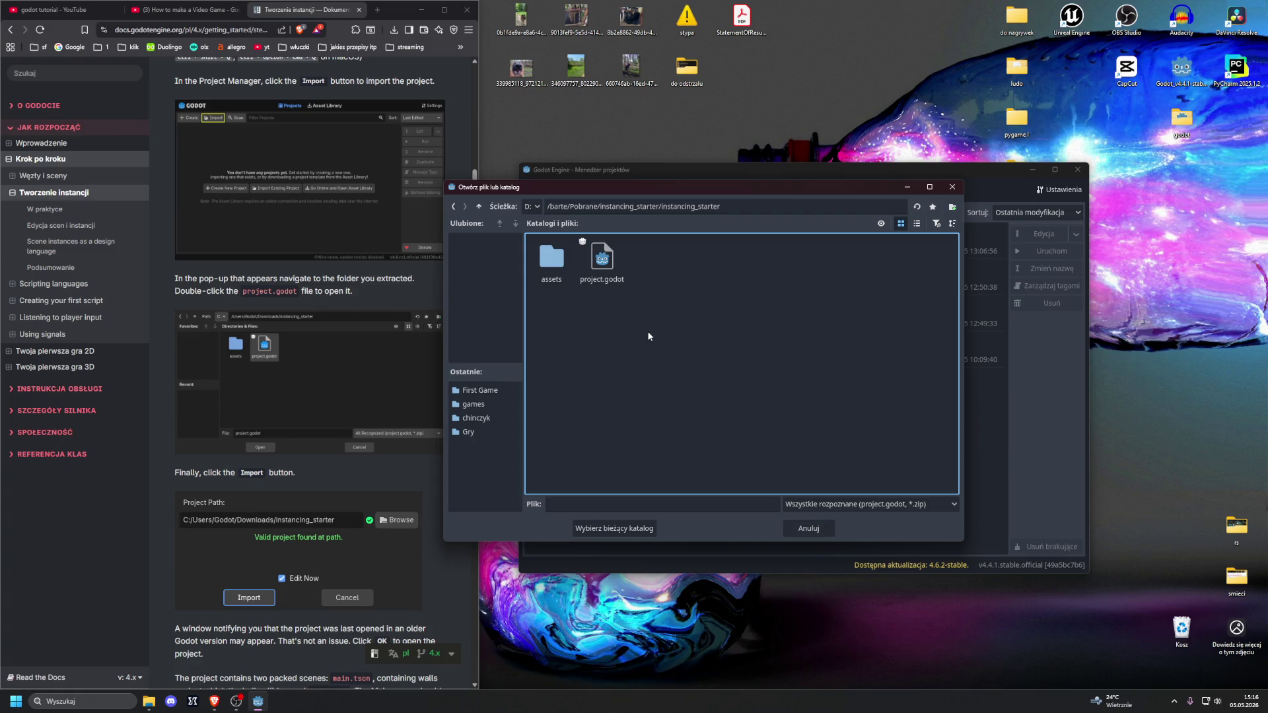
{"action": "left_click", "coordinate": [598, 269]}
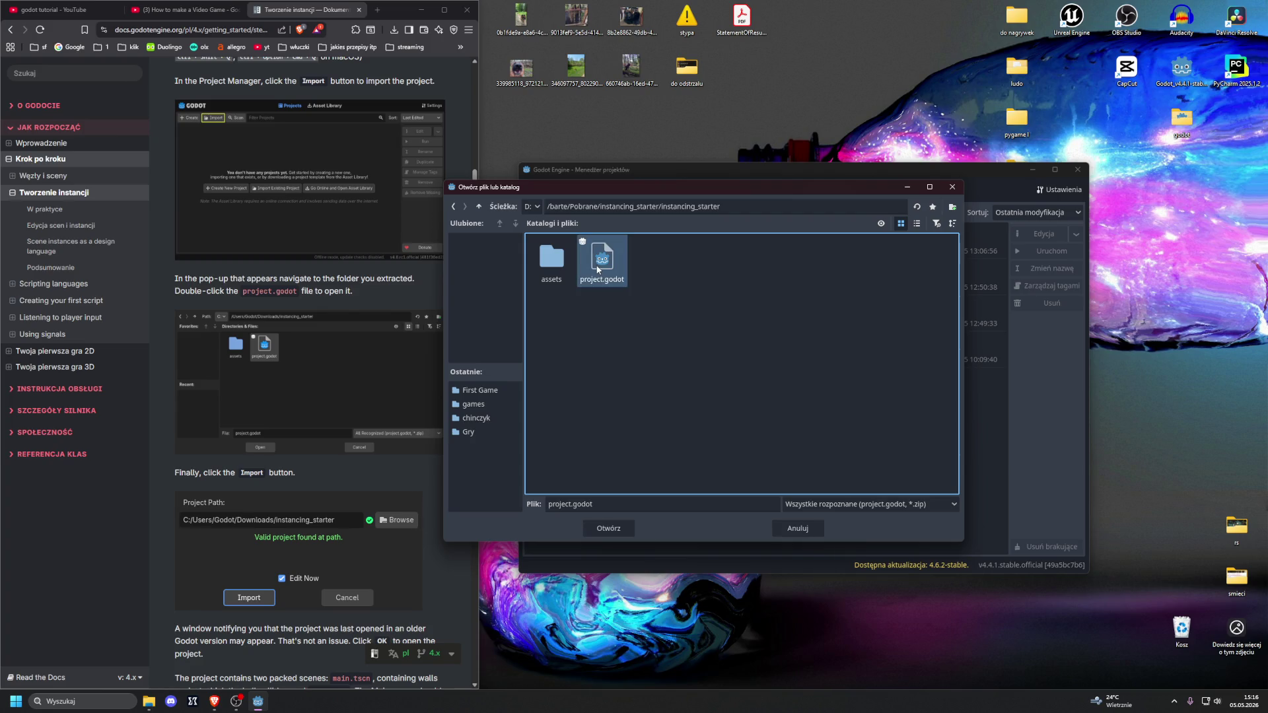
{"action": "double_click", "coordinate": [598, 269]}
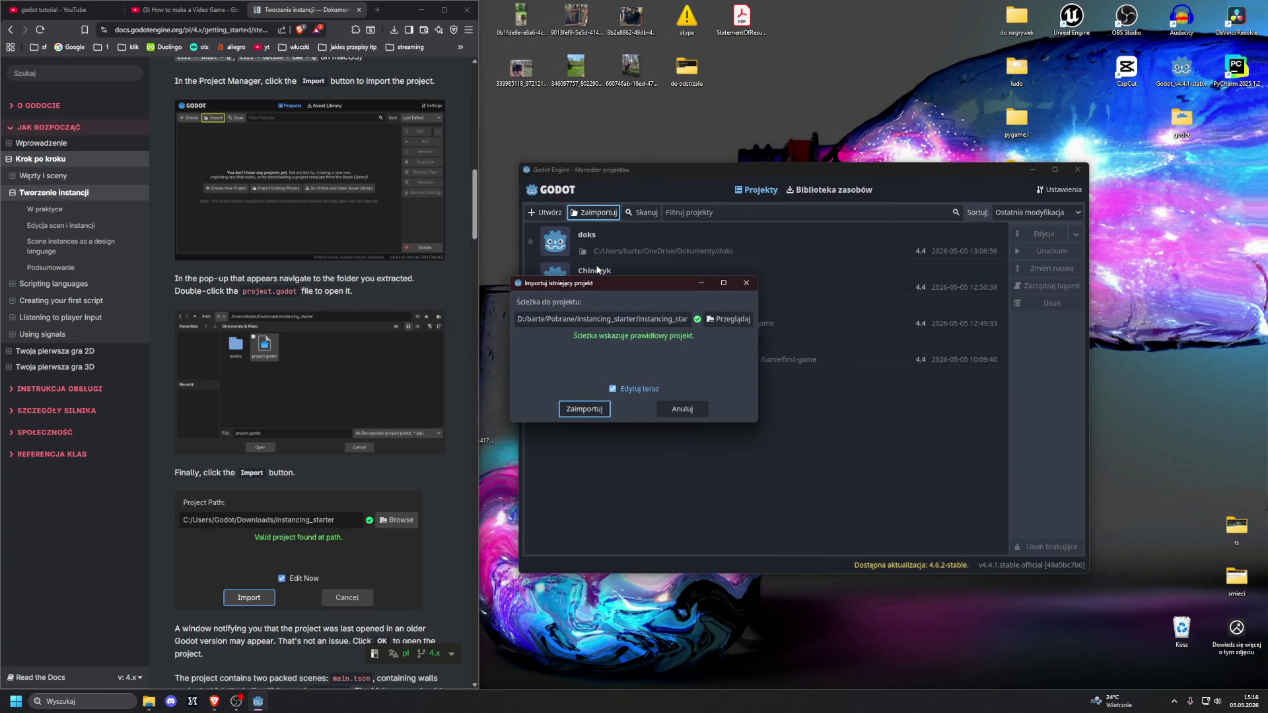
Step: Import instancing_starter and accept upgrading it from Godot 4.2 to 4.4
{"action": "scroll", "coordinate": [333, 307], "scroll_direction": "down", "scroll_amount": 1}
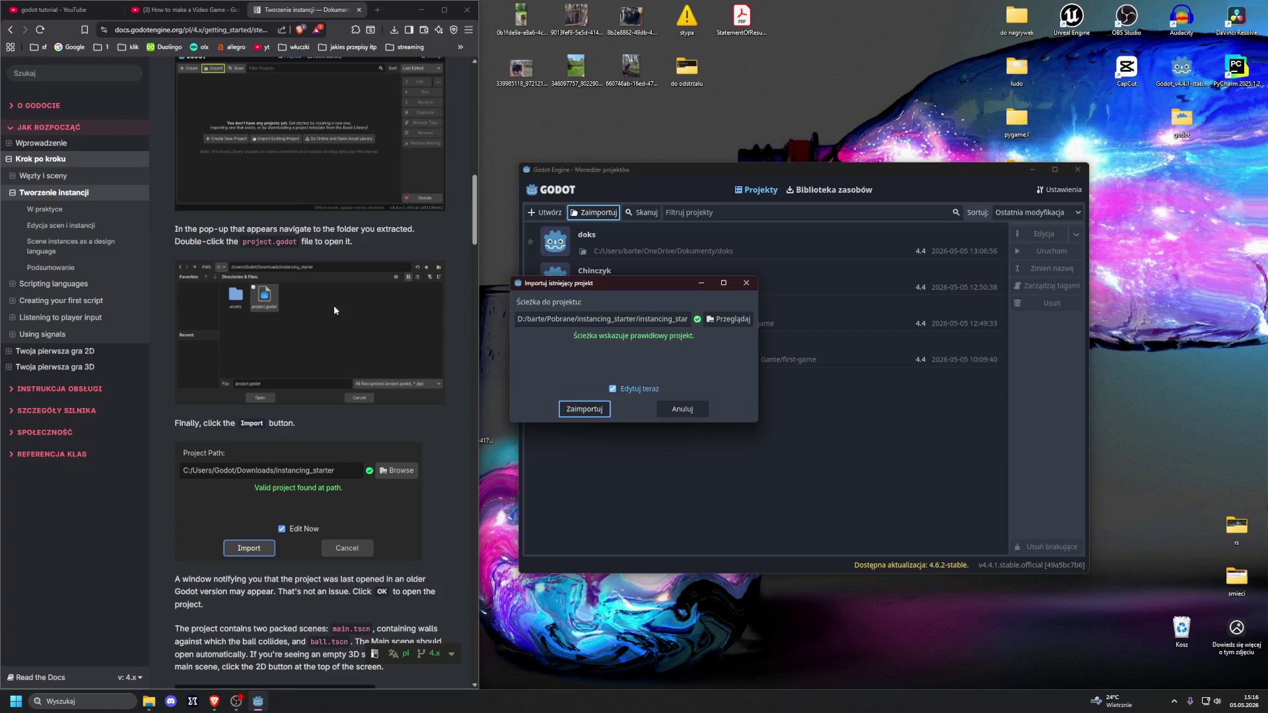
{"action": "left_click", "coordinate": [581, 409]}
{"action": "scroll", "coordinate": [333, 344], "scroll_direction": "down", "scroll_amount": 3}
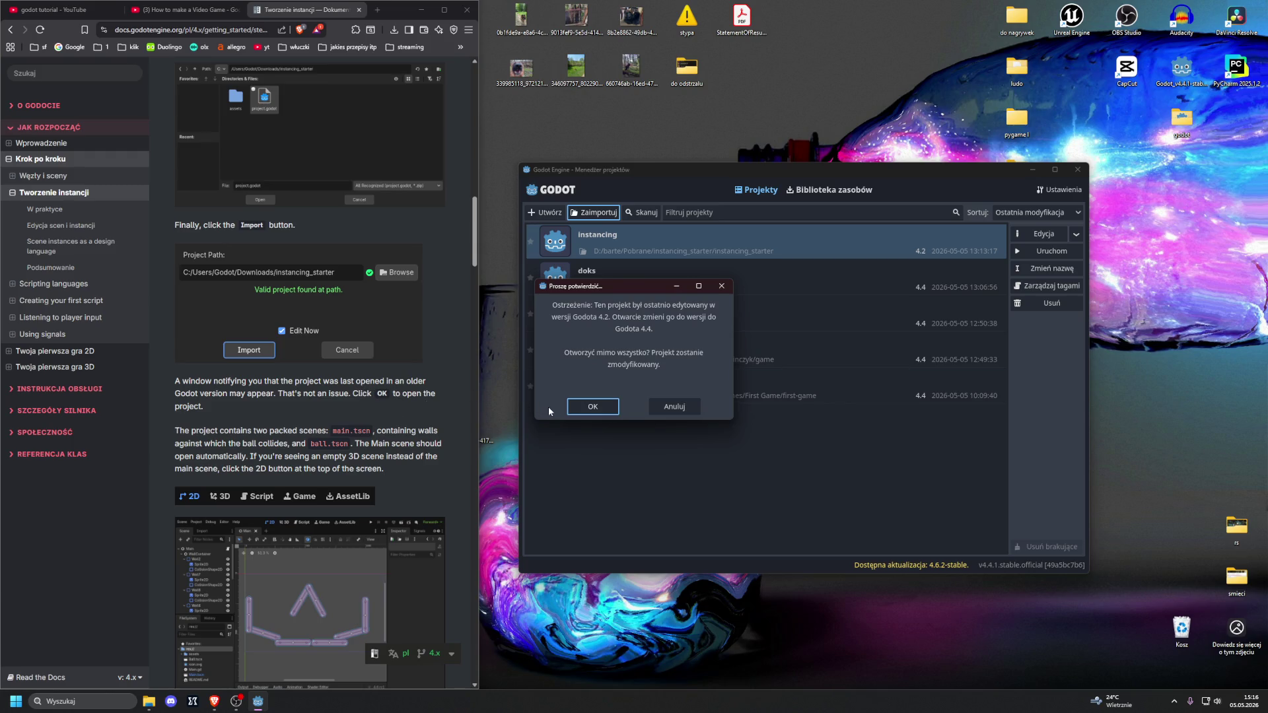
{"action": "left_click", "coordinate": [592, 406]}
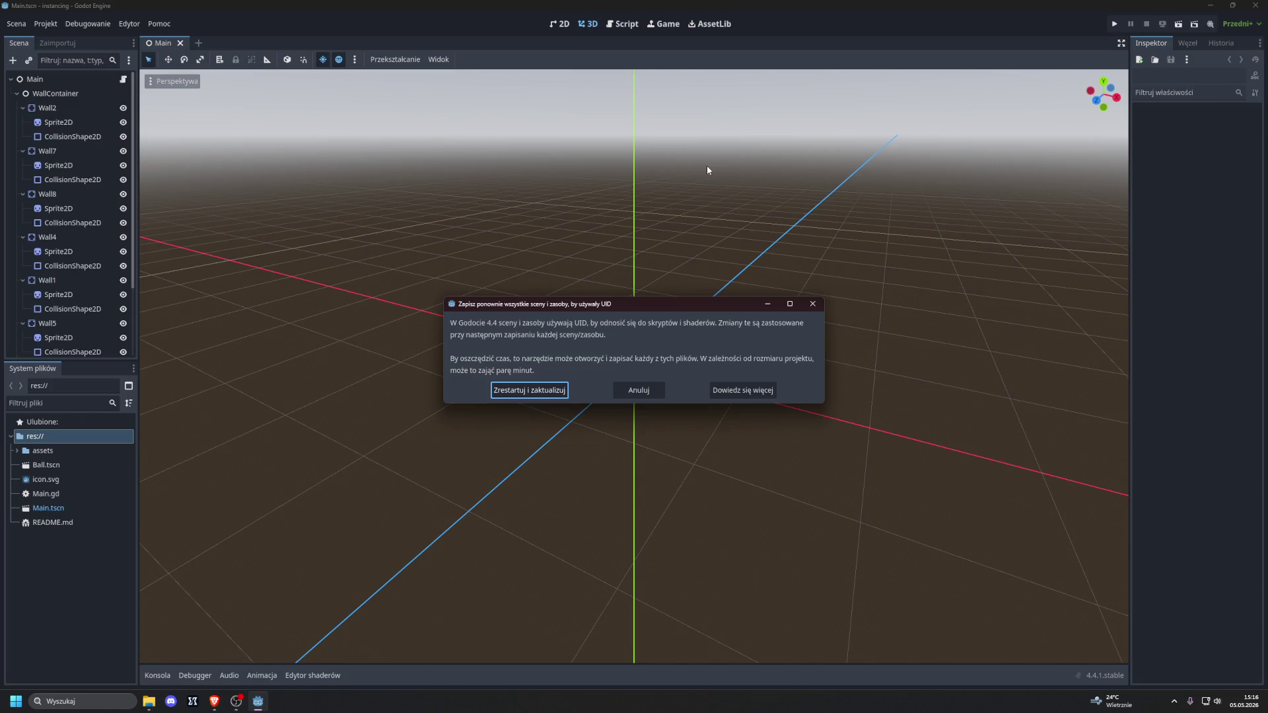
Step: Restart with the UID resave, view the Main scene walls in 2D, and dock the editor beside the docs
{"action": "left_click", "coordinate": [548, 389]}
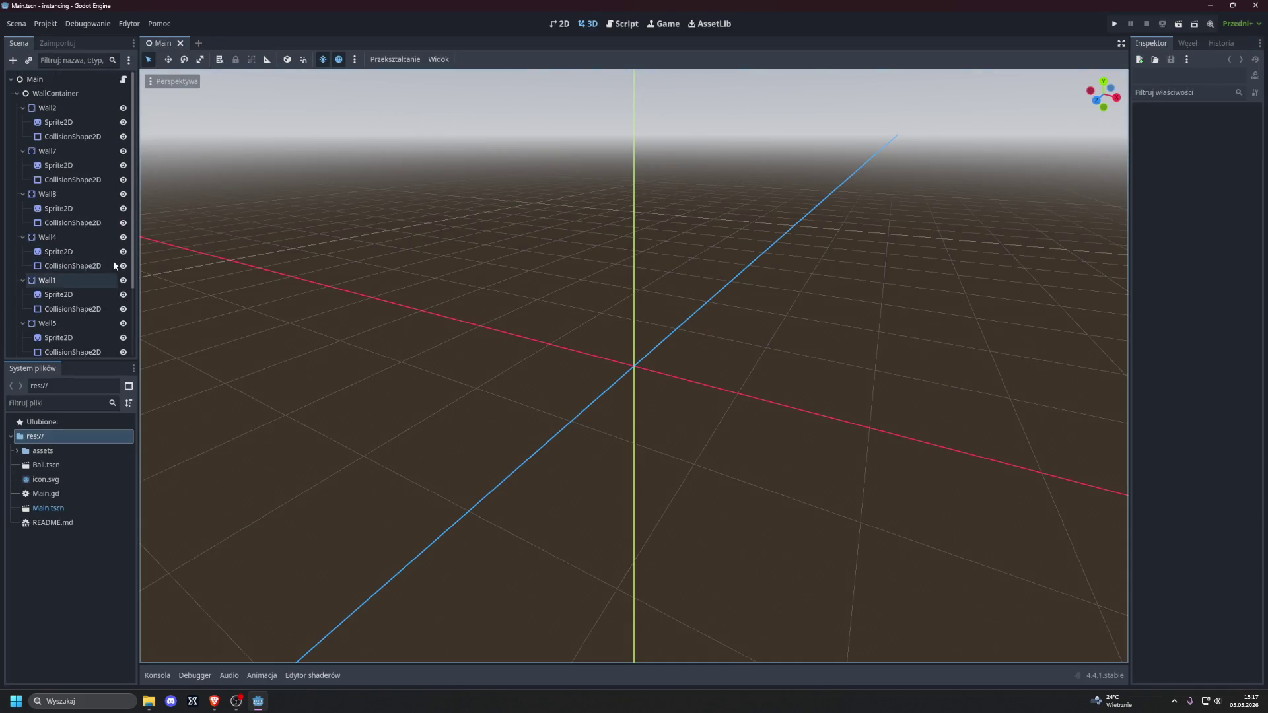
{"action": "left_click", "coordinate": [559, 24]}
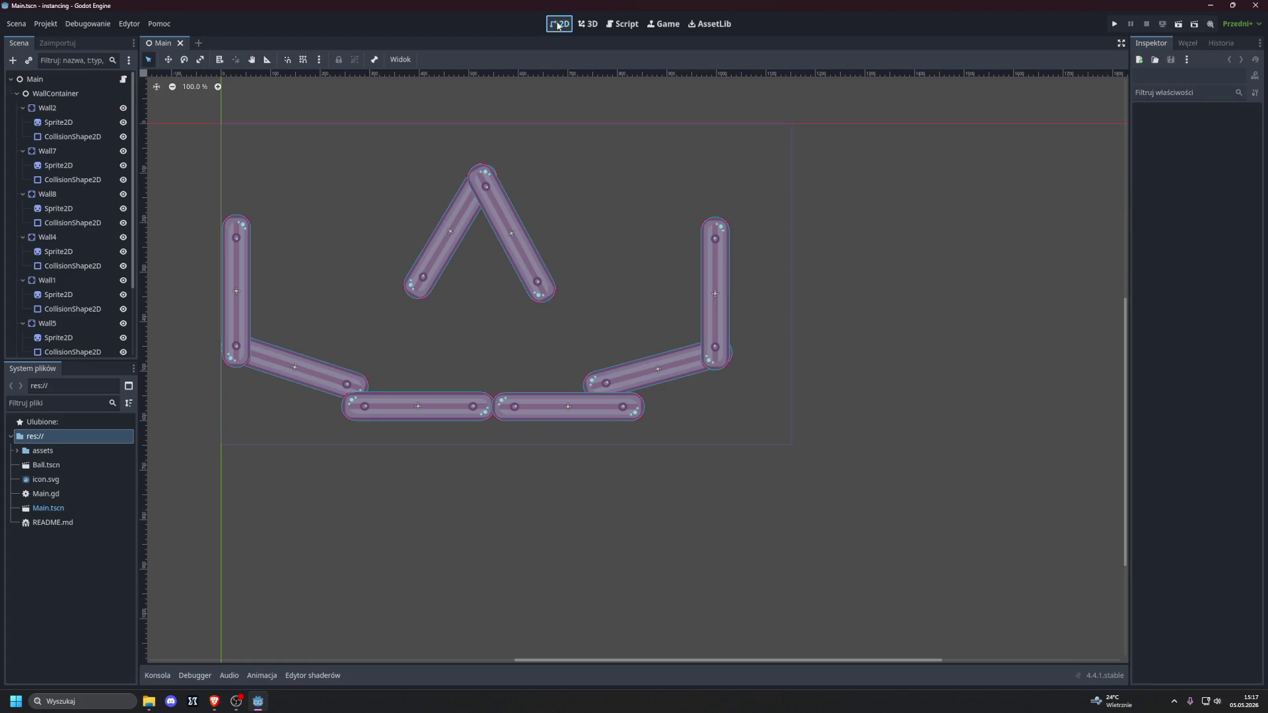
{"action": "scroll", "coordinate": [437, 210], "scroll_direction": "up", "scroll_amount": 1}
{"action": "scroll", "coordinate": [437, 210], "scroll_direction": "down", "scroll_amount": 2}
{"action": "mouse_move", "coordinate": [661, 5]}
{"action": "left_mouse_down"}
{"action": "mouse_move", "coordinate": [660, 40]}
{"action": "mouse_move", "coordinate": [1262, 210]}
{"action": "left_mouse_up"}
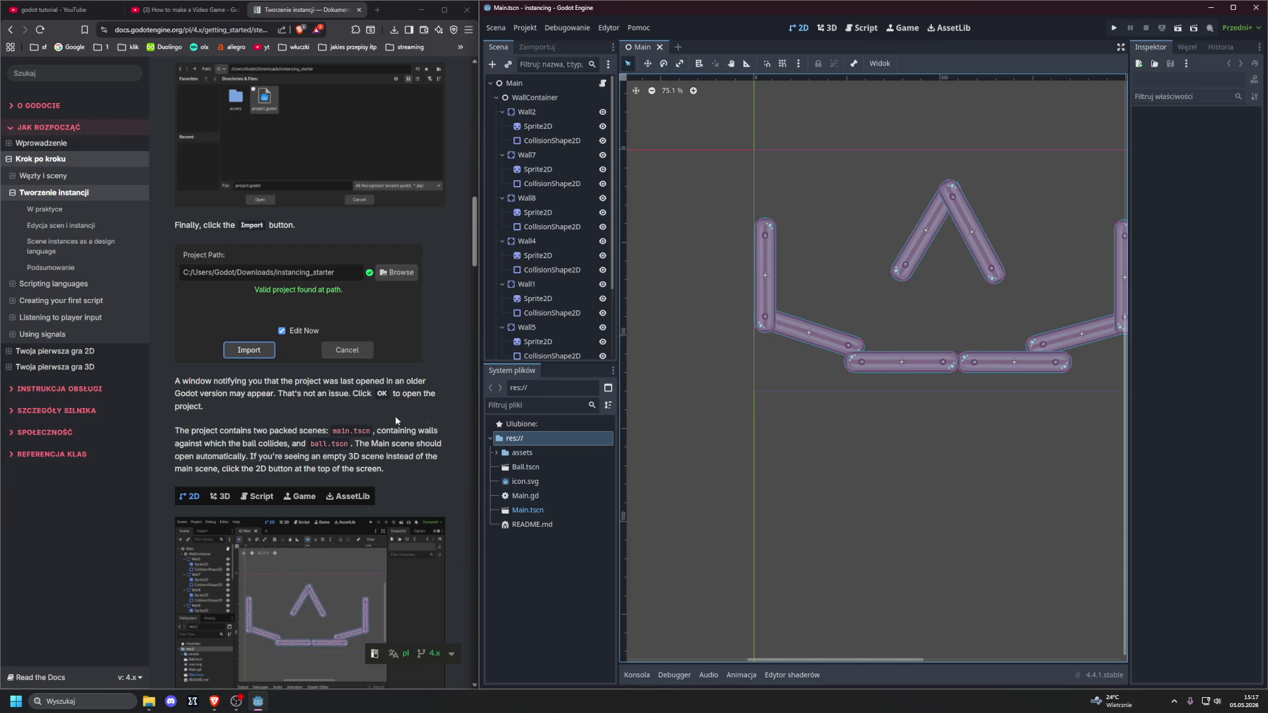
Step: Open Ball.tscn from the FileSystem dock in its own scene tab
{"action": "scroll", "coordinate": [547, 270], "scroll_direction": "down", "scroll_amount": 3}
{"action": "scroll", "coordinate": [544, 271], "scroll_direction": "up", "scroll_amount": 3}
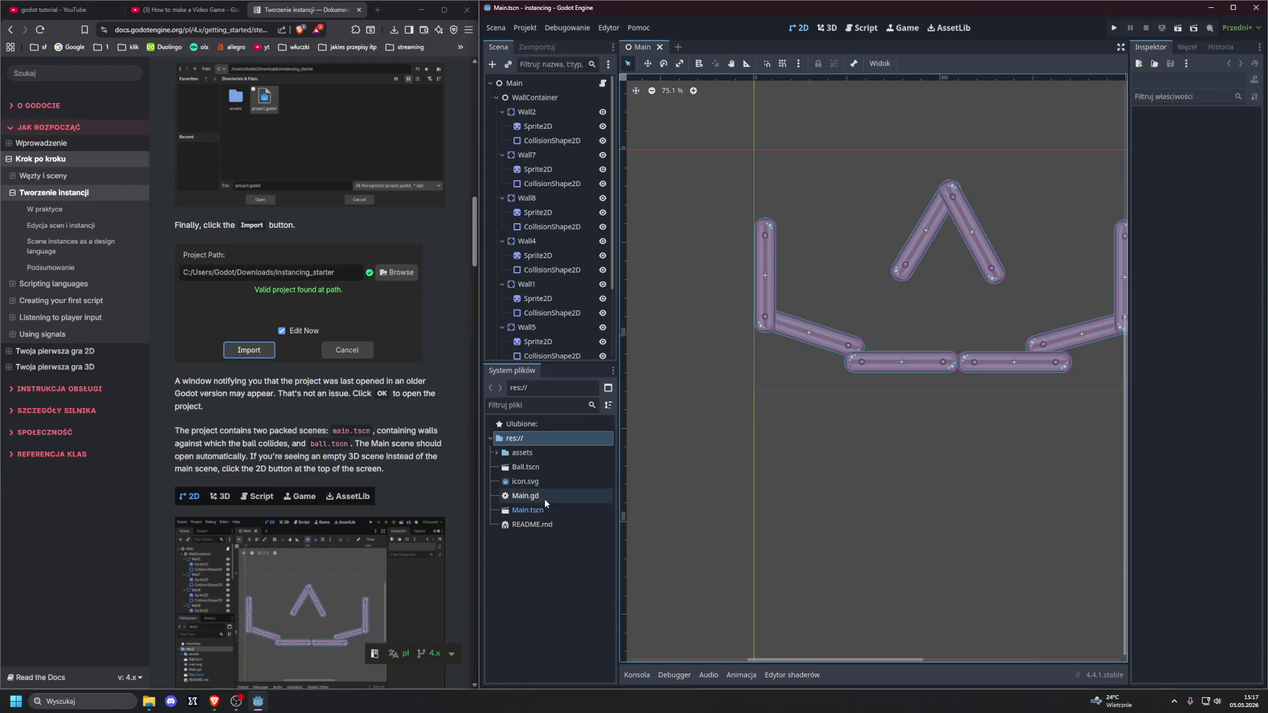
{"action": "left_click", "coordinate": [548, 468]}
{"action": "double_click", "coordinate": [548, 468]}
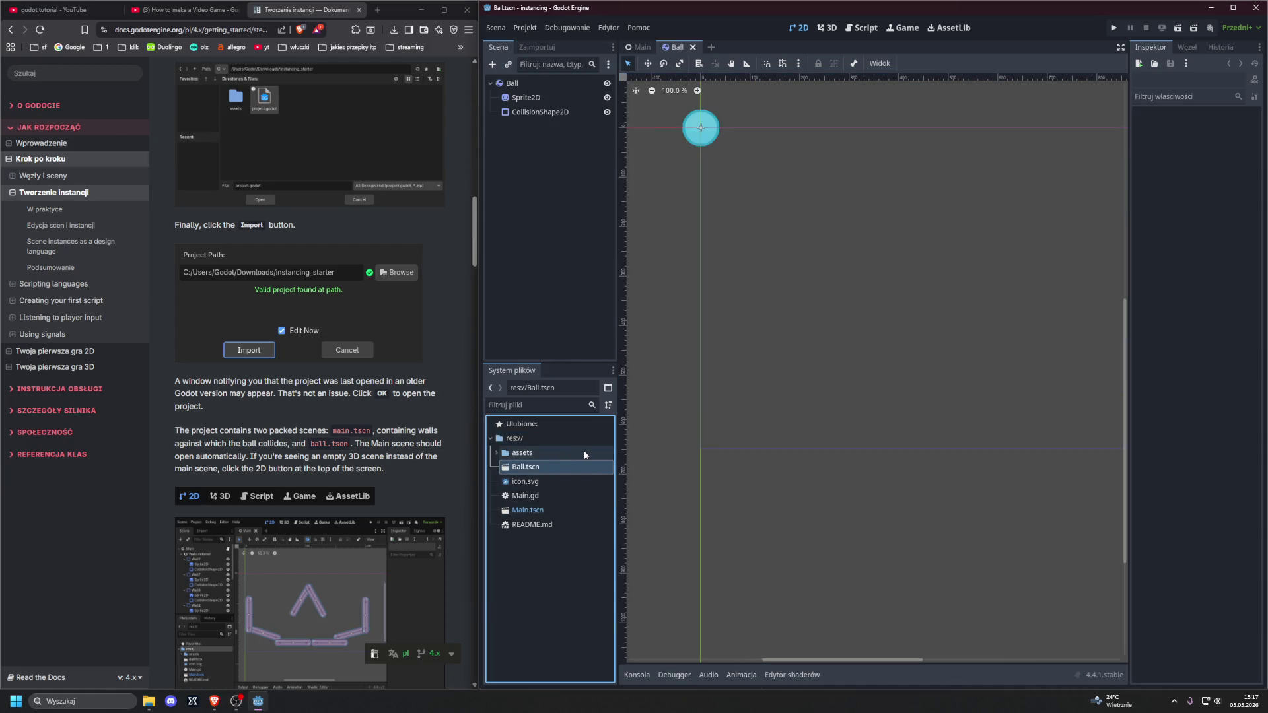
{"action": "double_click", "coordinate": [547, 511]}
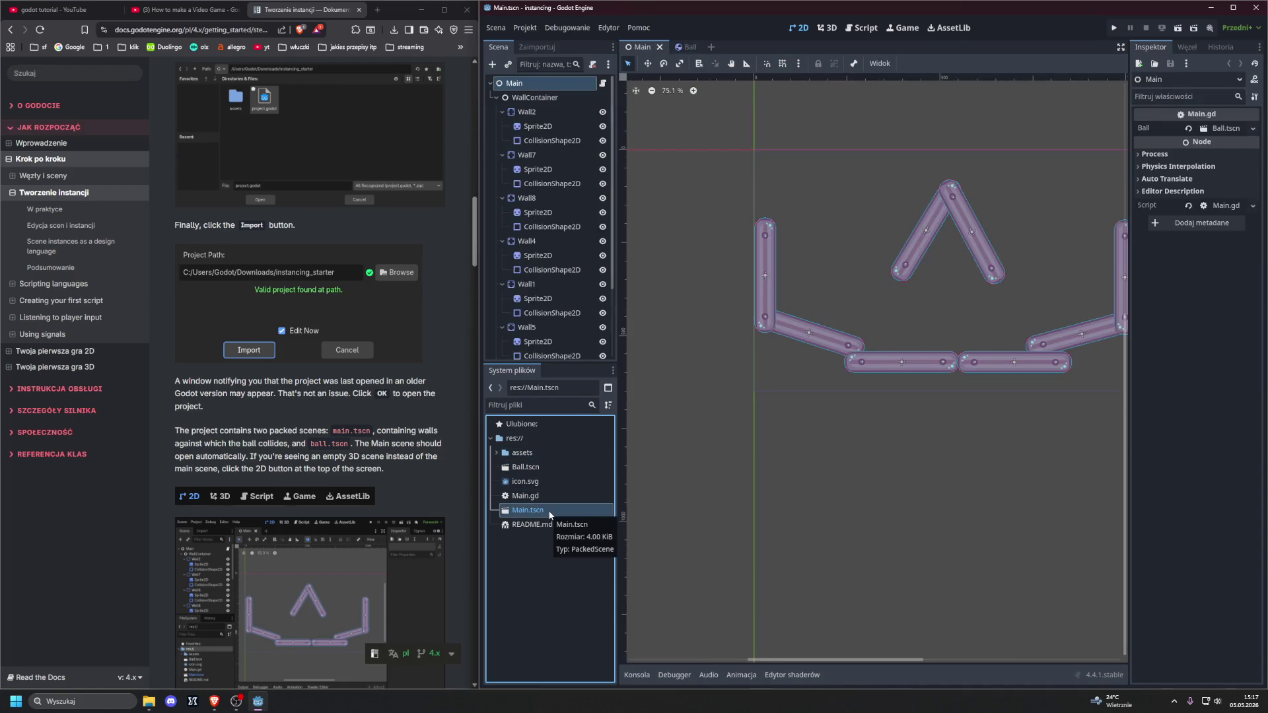
{"action": "left_click", "coordinate": [538, 469]}
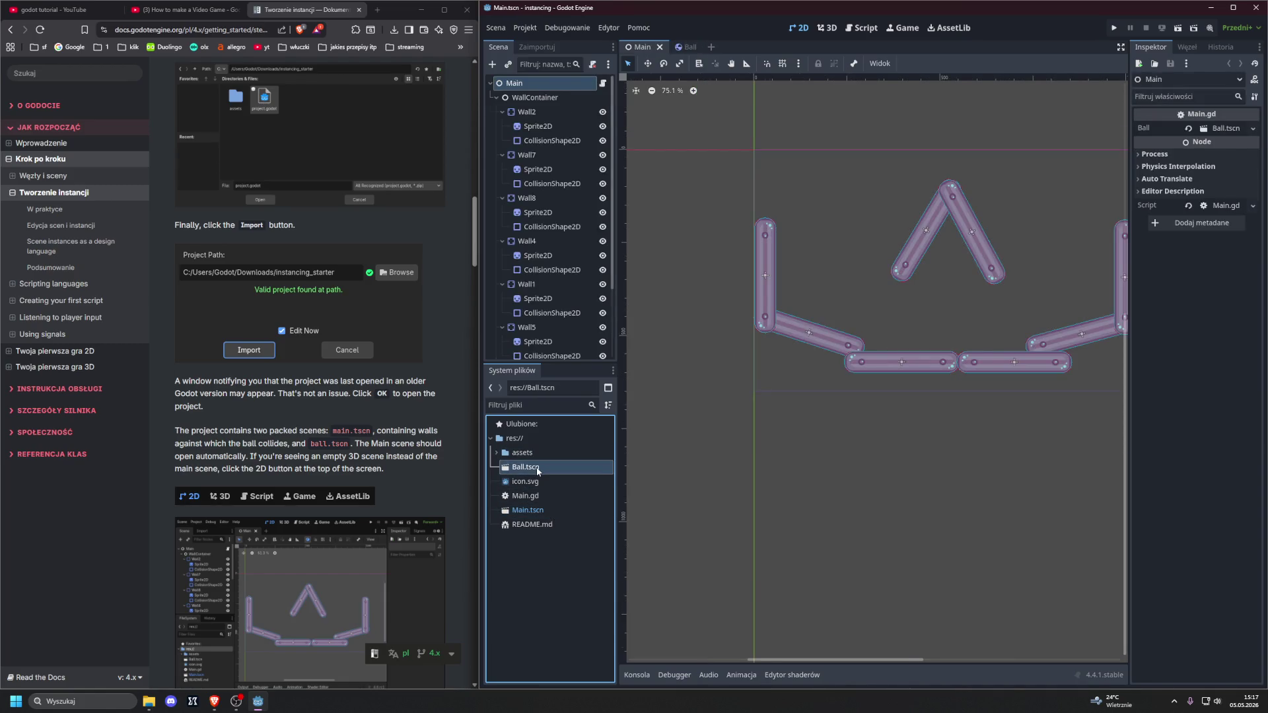
{"action": "double_click", "coordinate": [538, 468]}
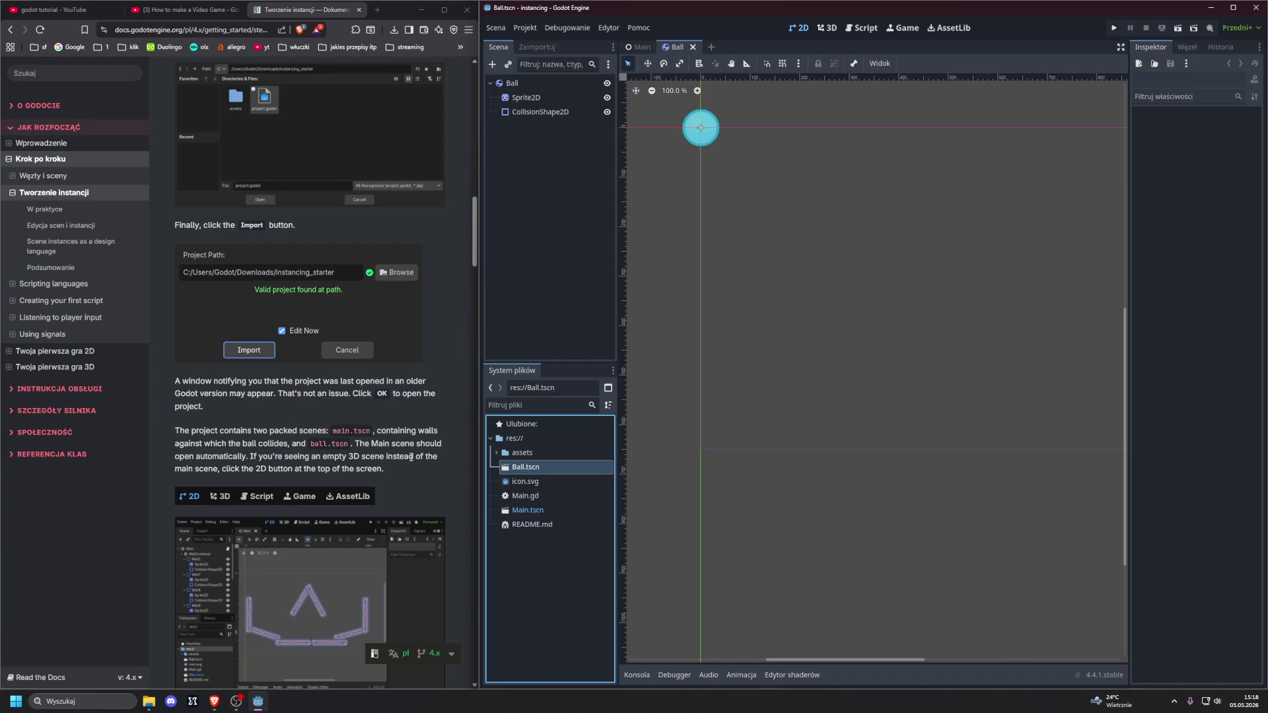
Step: Switch back to Main.tscn and select the Main root node
{"action": "scroll", "coordinate": [382, 444], "scroll_direction": "down", "scroll_amount": 1}
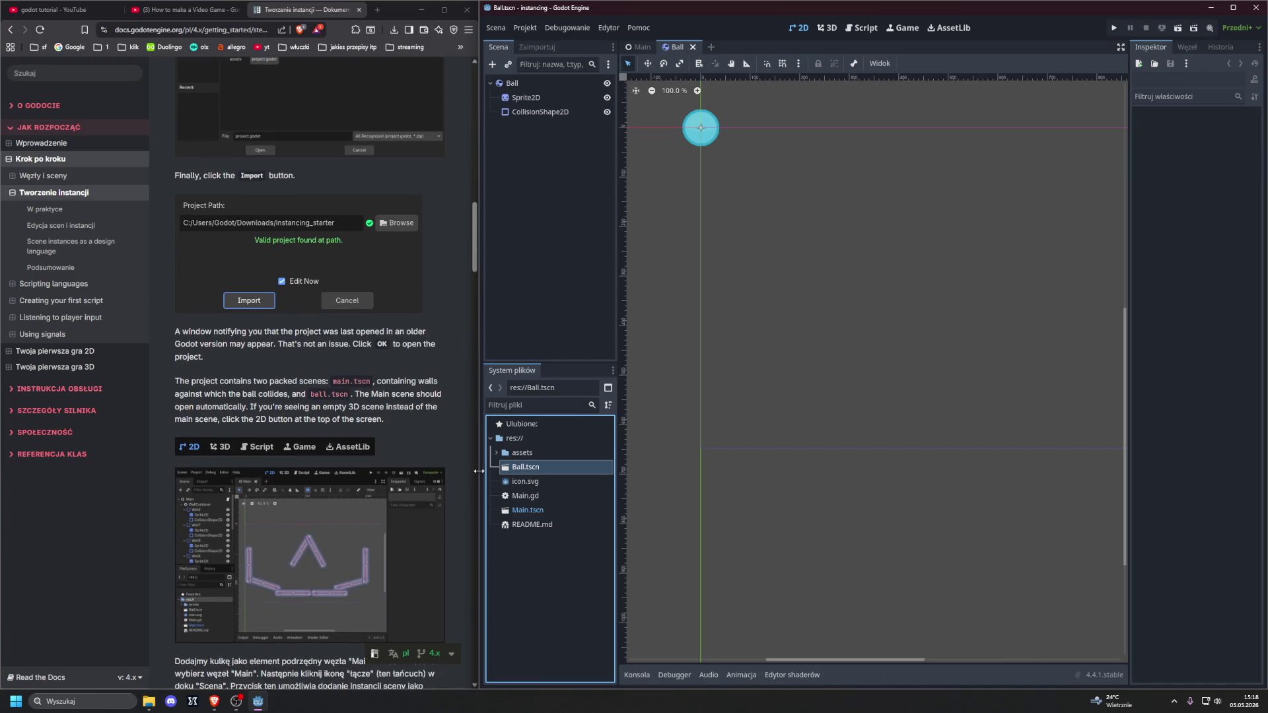
{"action": "double_click", "coordinate": [540, 507]}
{"action": "scroll", "coordinate": [311, 463], "scroll_direction": "down", "scroll_amount": 4}
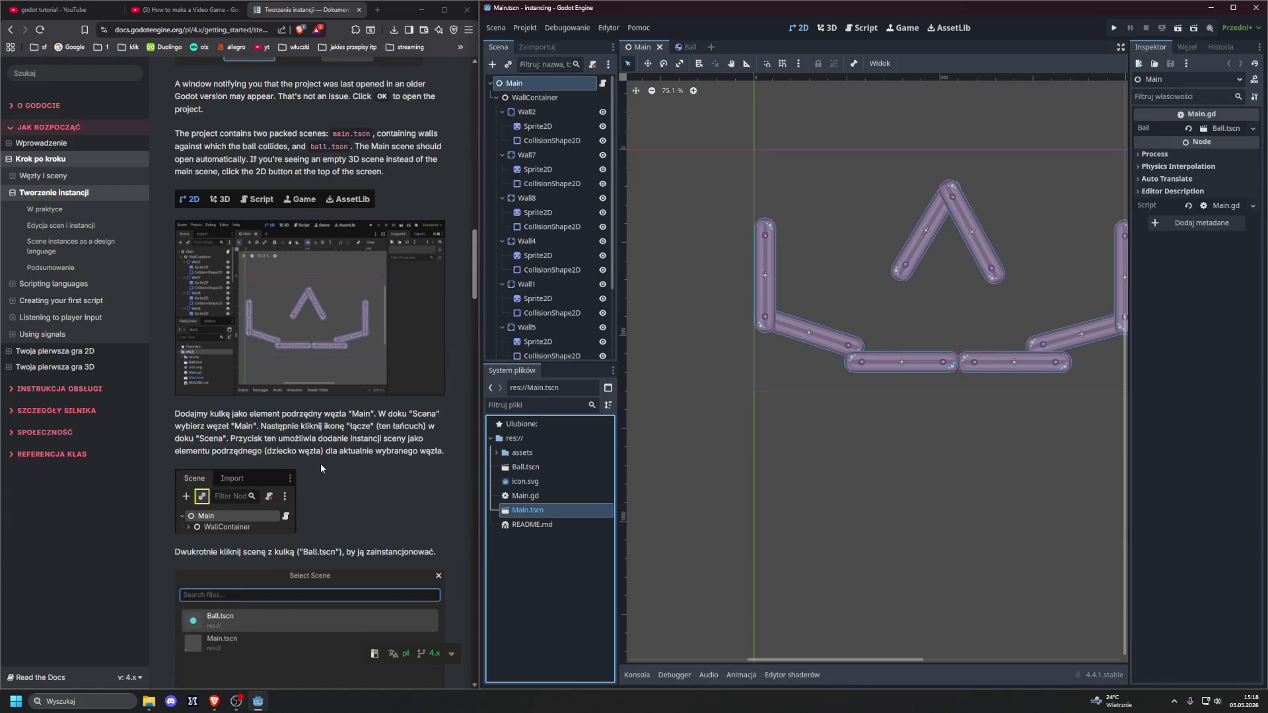
{"action": "scroll", "coordinate": [315, 462], "scroll_direction": "down", "scroll_amount": 2}
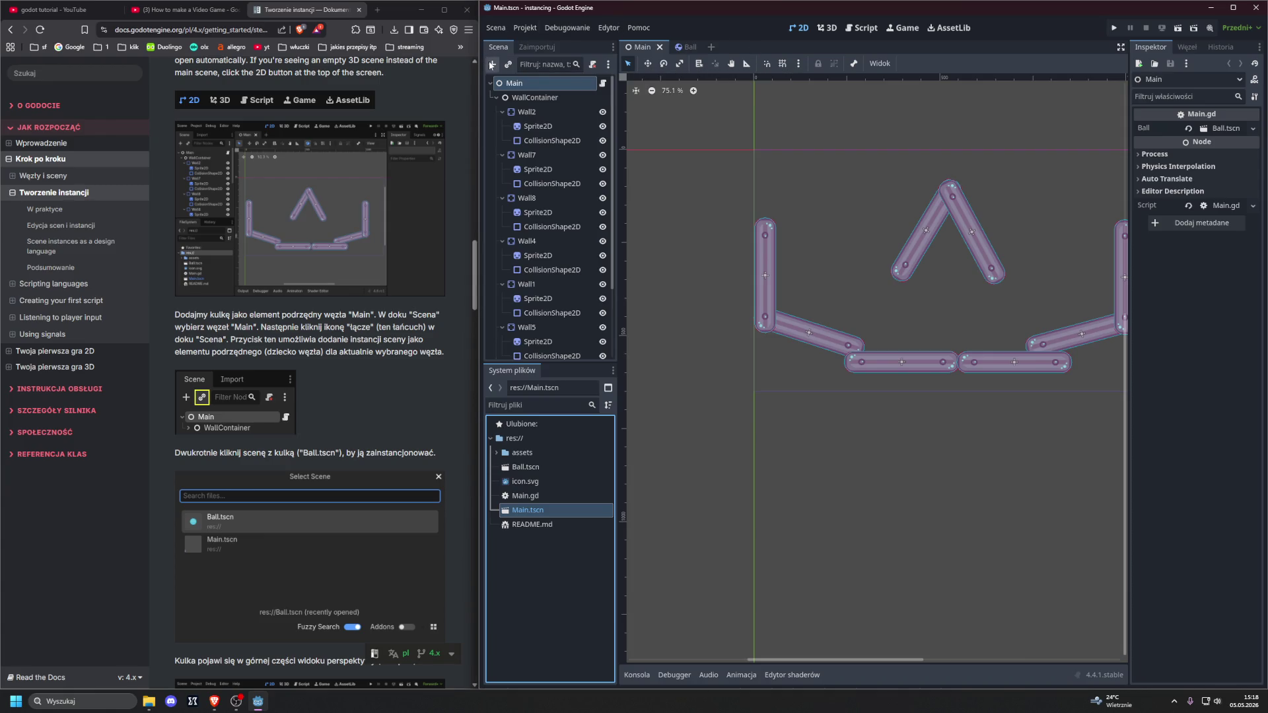
{"action": "left_click", "coordinate": [511, 84]}
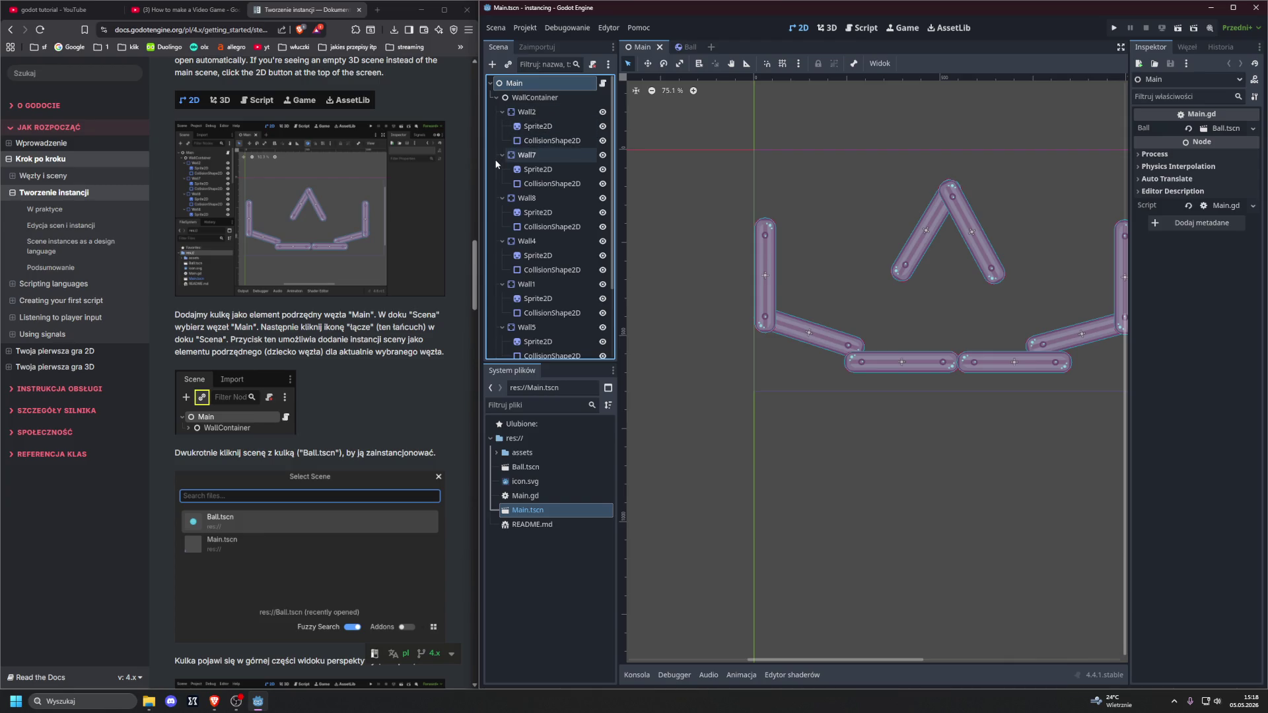
Step: Instance Ball.tscn as a child of the Main node
{"action": "left_click", "coordinate": [508, 64]}
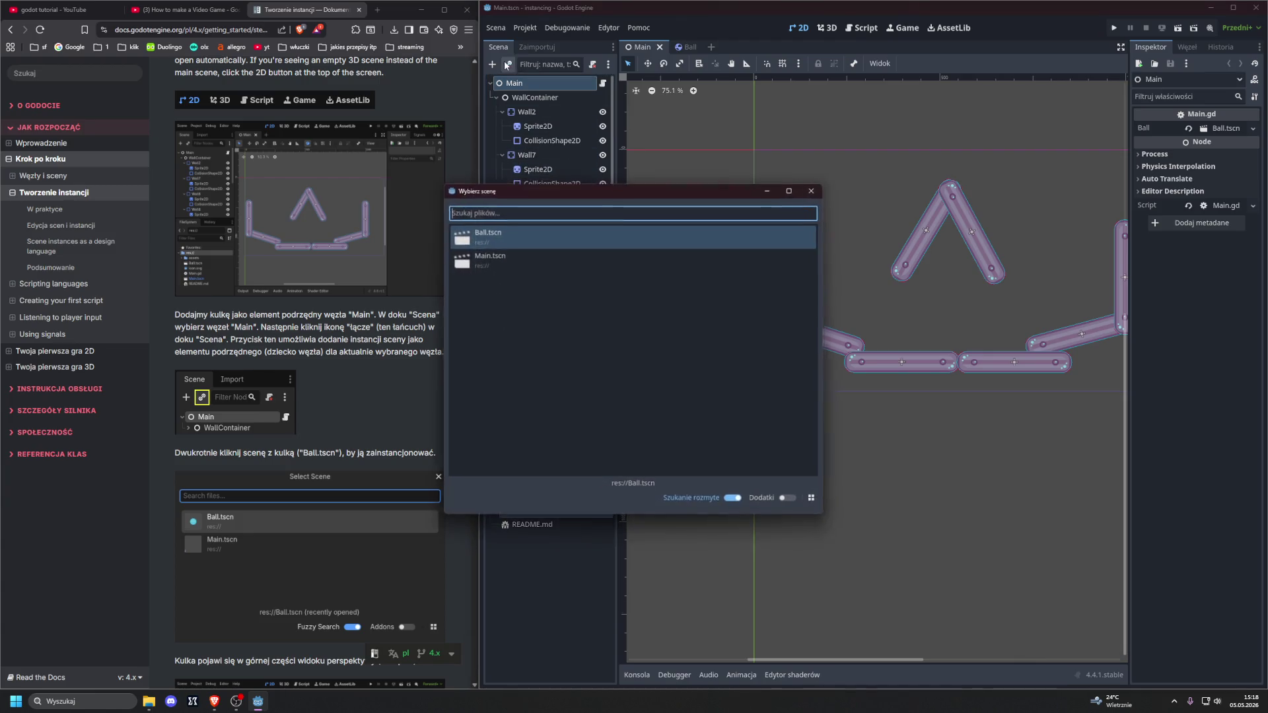
{"action": "double_click", "coordinate": [501, 230]}
{"action": "left_click", "coordinate": [502, 234]}
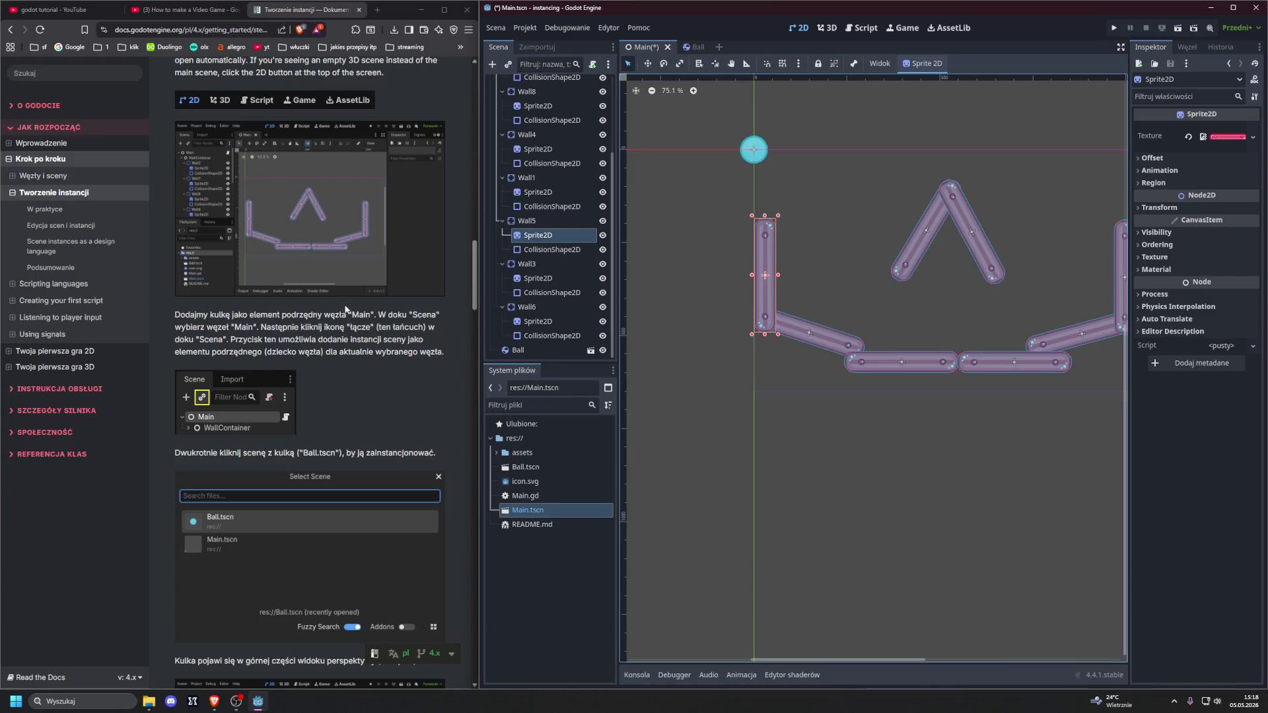
{"action": "scroll", "coordinate": [343, 310], "scroll_direction": "down", "scroll_amount": 3}
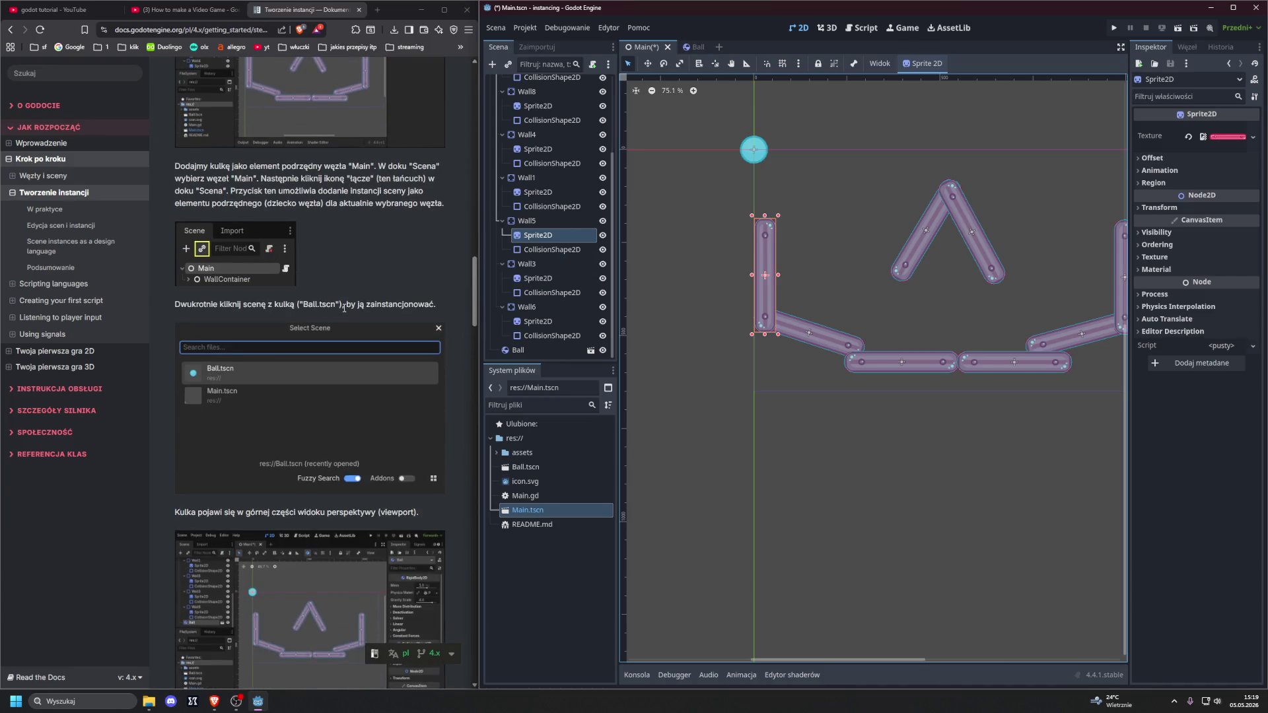
{"action": "scroll", "coordinate": [344, 309], "scroll_direction": "down", "scroll_amount": 1}
{"action": "scroll", "coordinate": [343, 306], "scroll_direction": "down", "scroll_amount": 7}
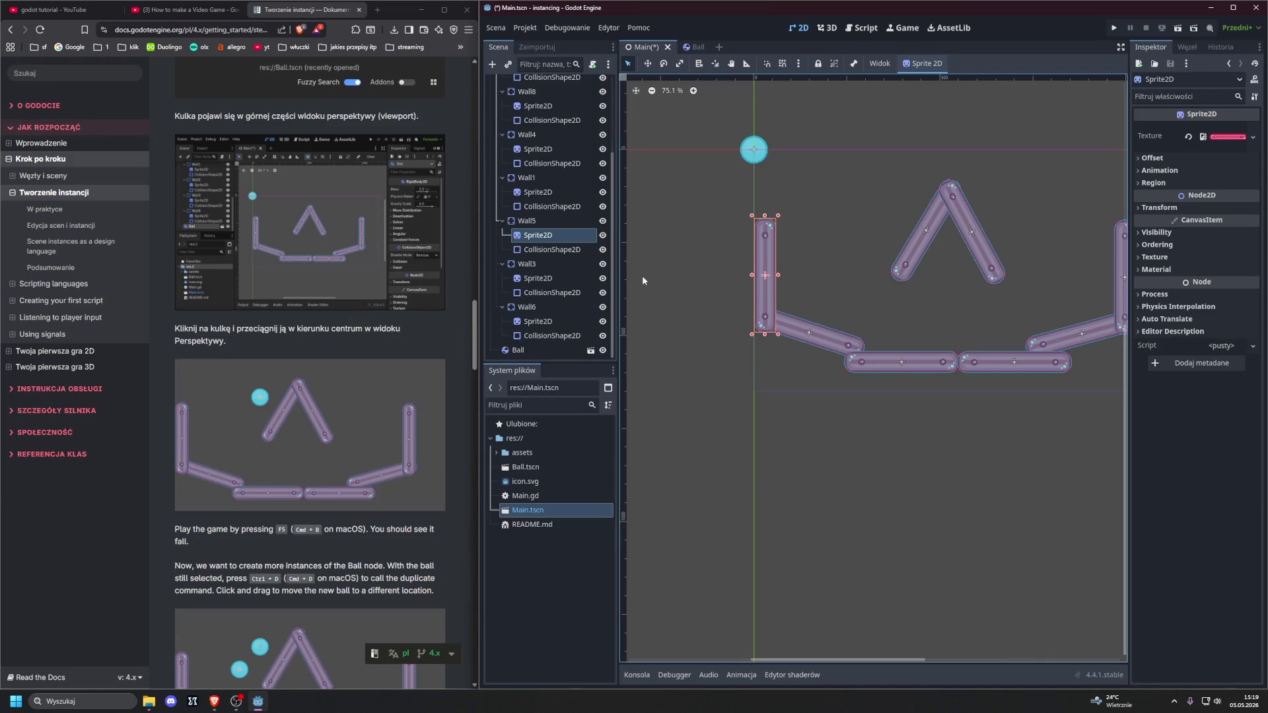
{"action": "left_click", "coordinate": [646, 66]}
Step: Undo an accidental Wall5 sprite move, then drag the Ball just left of the V peak
{"action": "left_click_drag", "start_coordinate": [757, 157], "coordinate": [784, 165]}
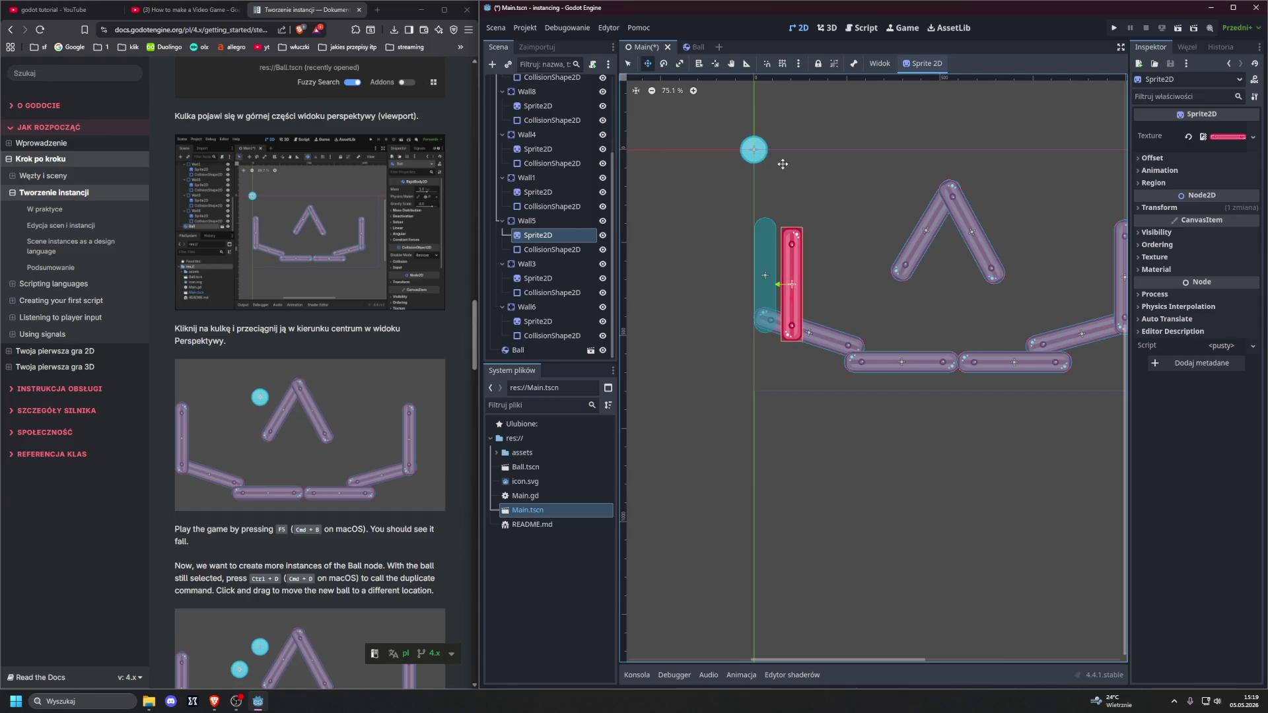
{"action": "key", "text": "ctrl+z"}
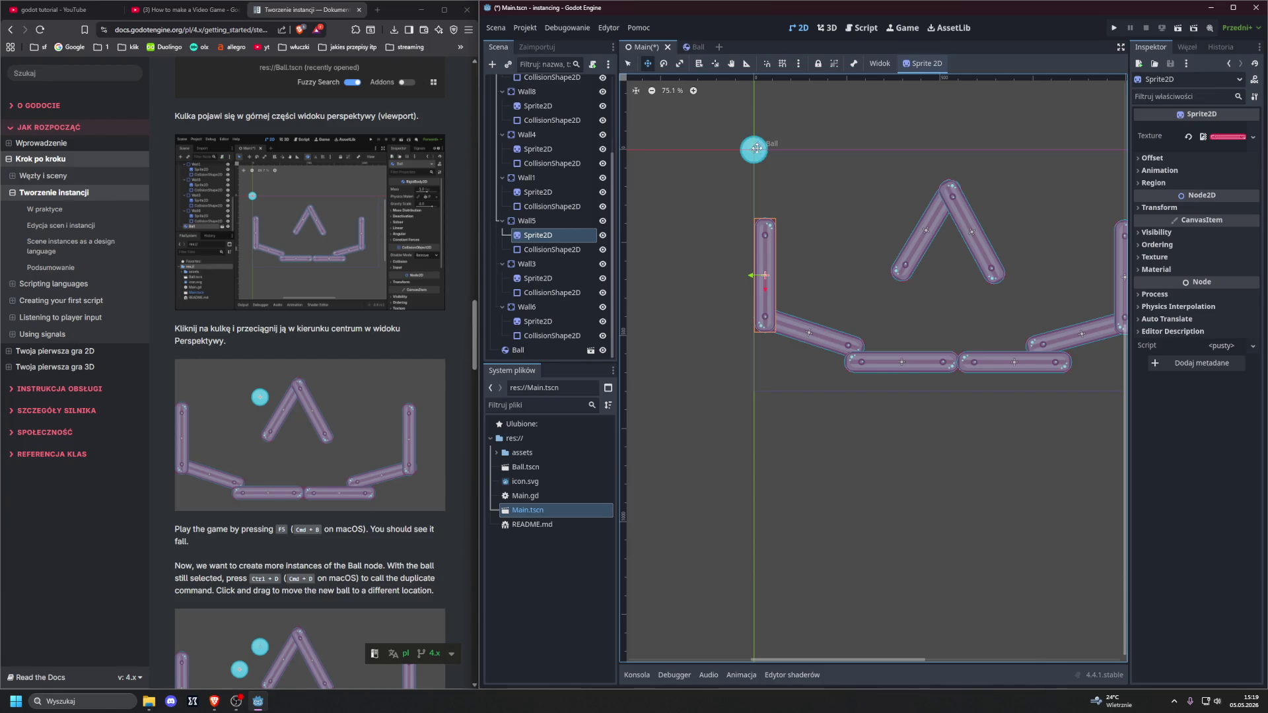
{"action": "left_click", "coordinate": [628, 63]}
{"action": "left_click", "coordinate": [754, 149]}
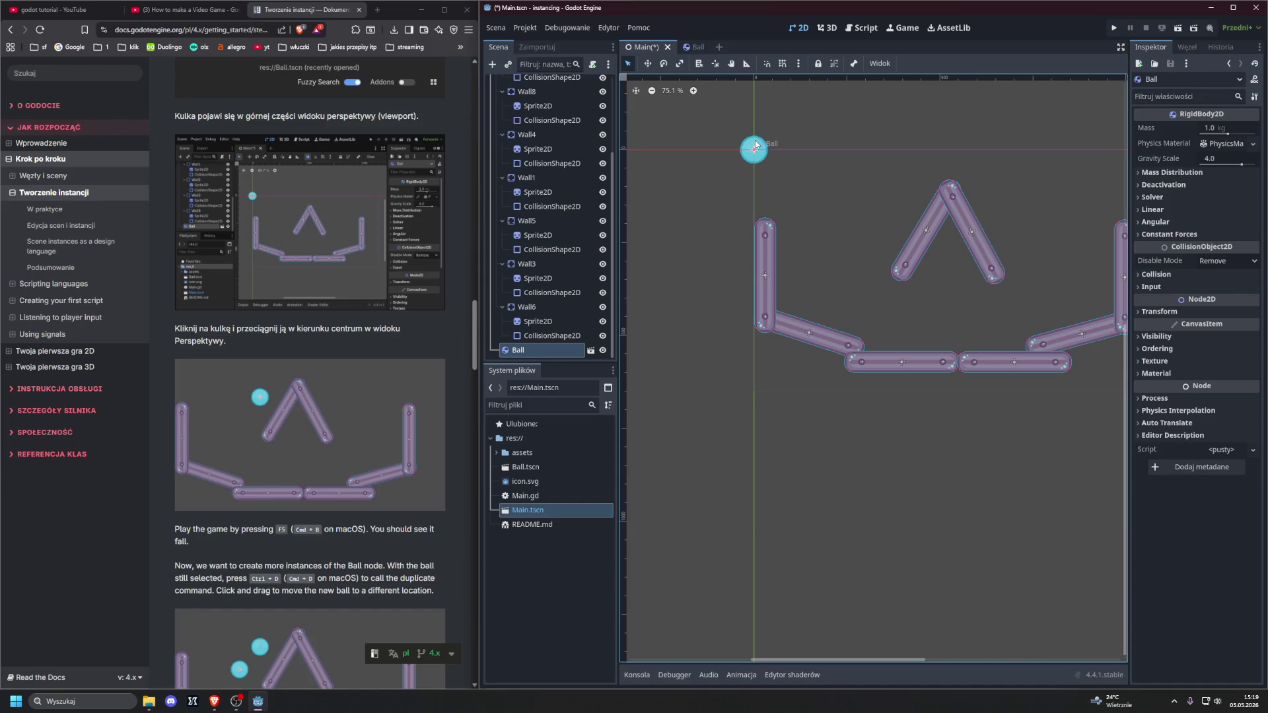
{"action": "left_click", "coordinate": [648, 63]}
{"action": "mouse_move", "coordinate": [753, 152]}
{"action": "left_mouse_down"}
{"action": "mouse_move", "coordinate": [816, 176]}
{"action": "mouse_move", "coordinate": [810, 194]}
{"action": "mouse_move", "coordinate": [879, 203]}
{"action": "left_mouse_up"}
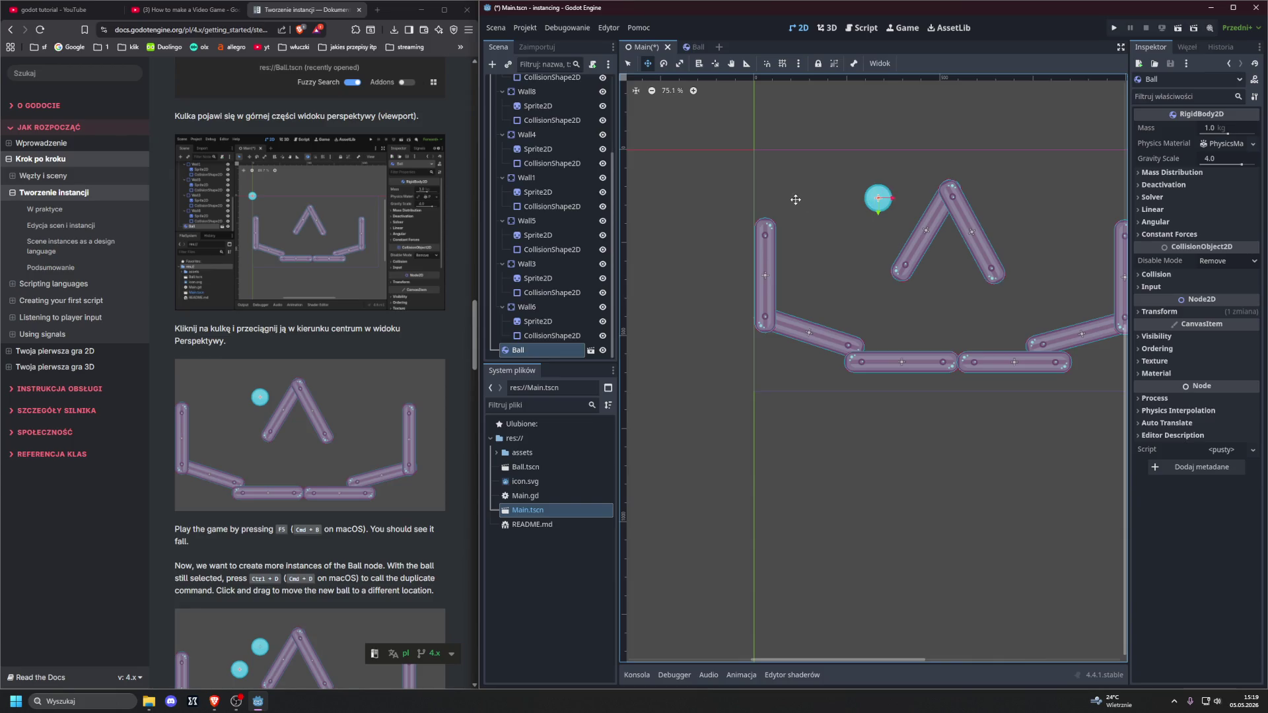
{"action": "left_click_drag", "start_coordinate": [798, 198], "coordinate": [815, 194]}
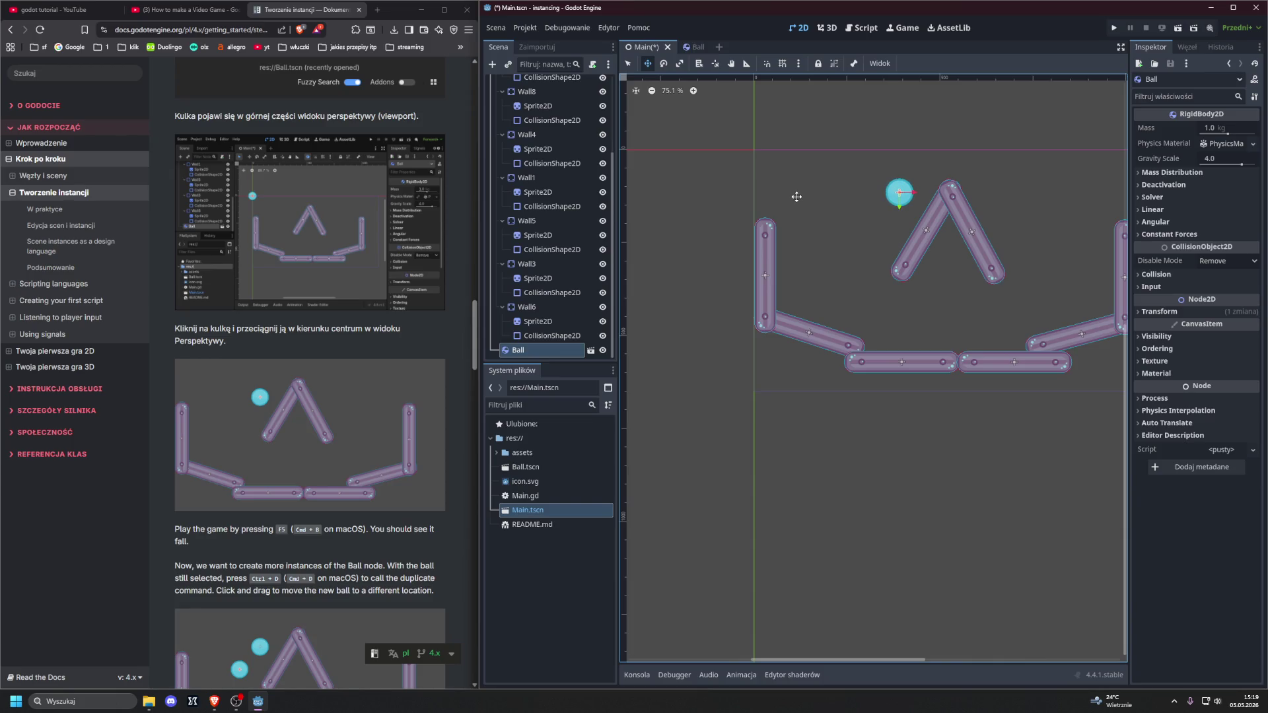
{"action": "key", "text": "q"}
{"action": "scroll", "coordinate": [435, 222], "scroll_direction": "down", "scroll_amount": 2}
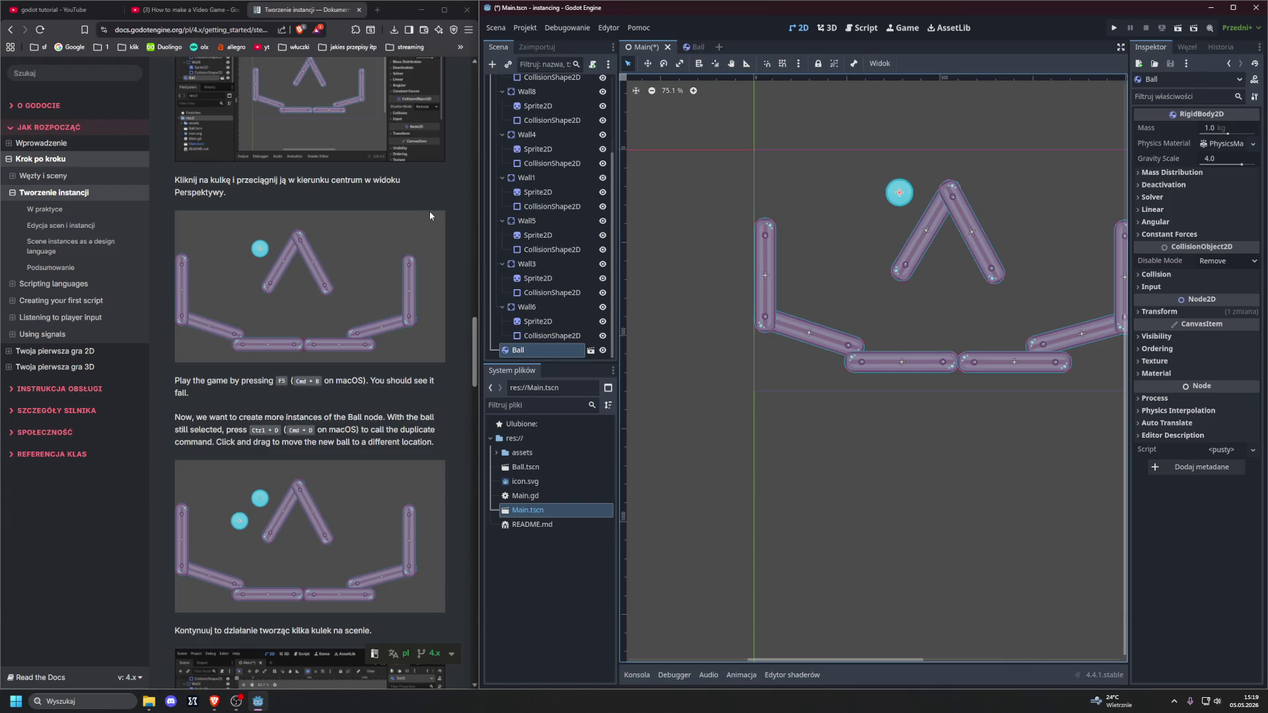
Step: Run the Main scene with F5, watch the ball drop onto the walls, then stop it
{"action": "left_click", "coordinate": [721, 276]}
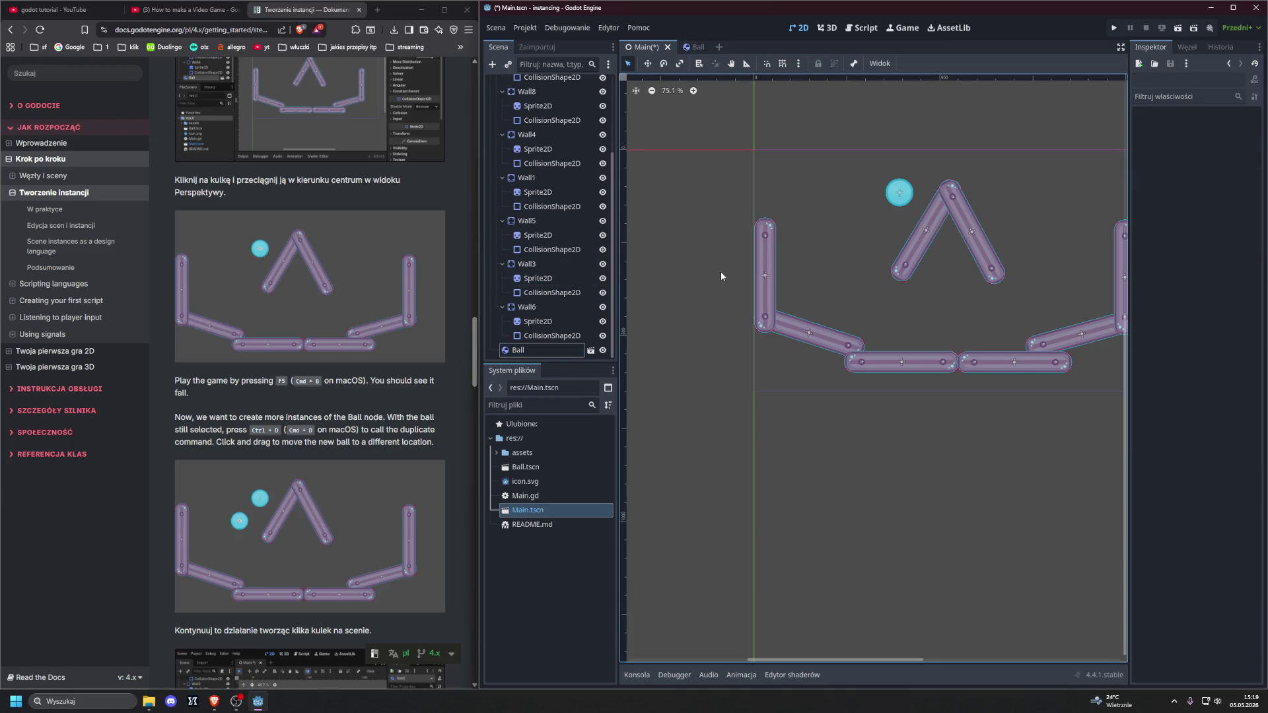
{"action": "key", "text": "F5"}
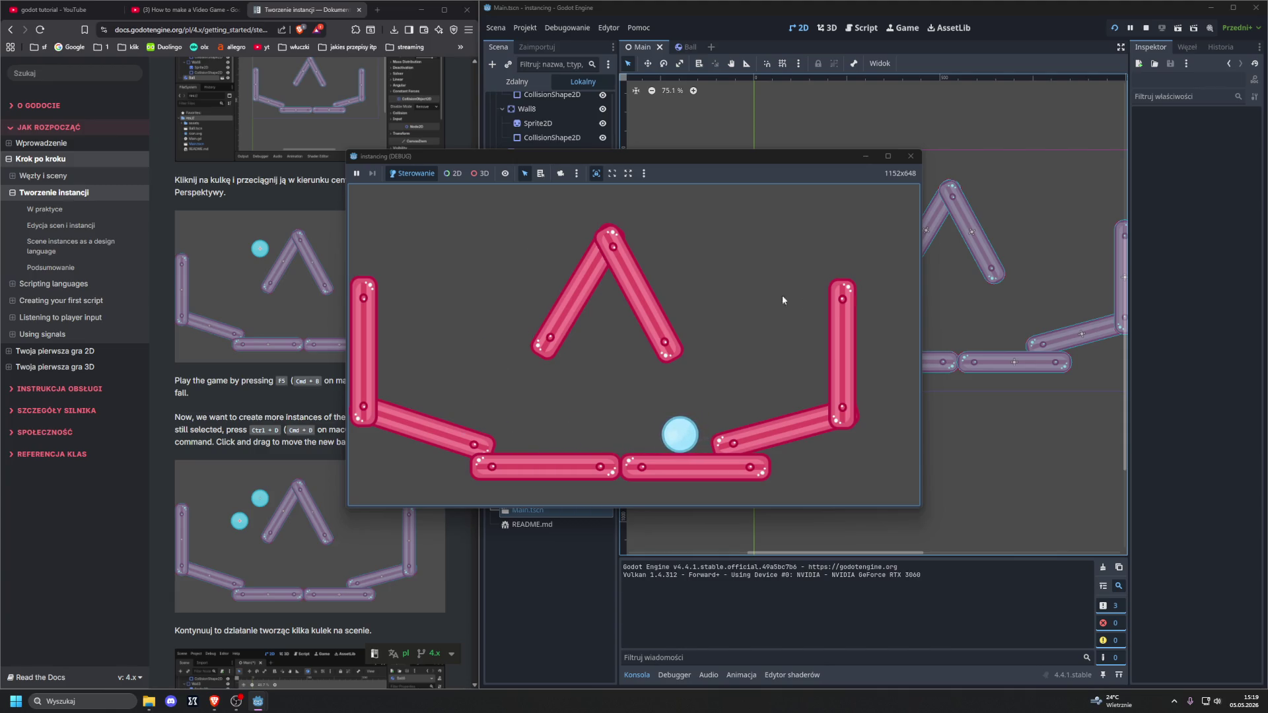
{"action": "left_click", "coordinate": [911, 156]}
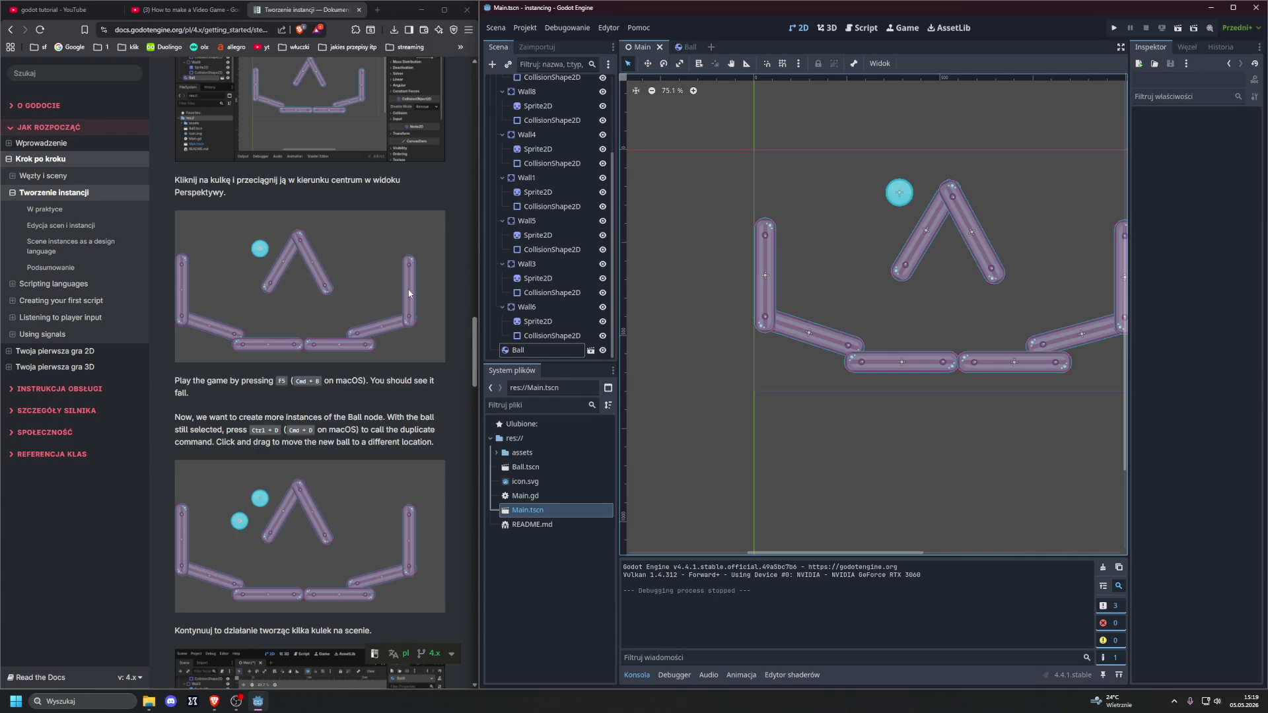
{"action": "left_click", "coordinate": [912, 187]}
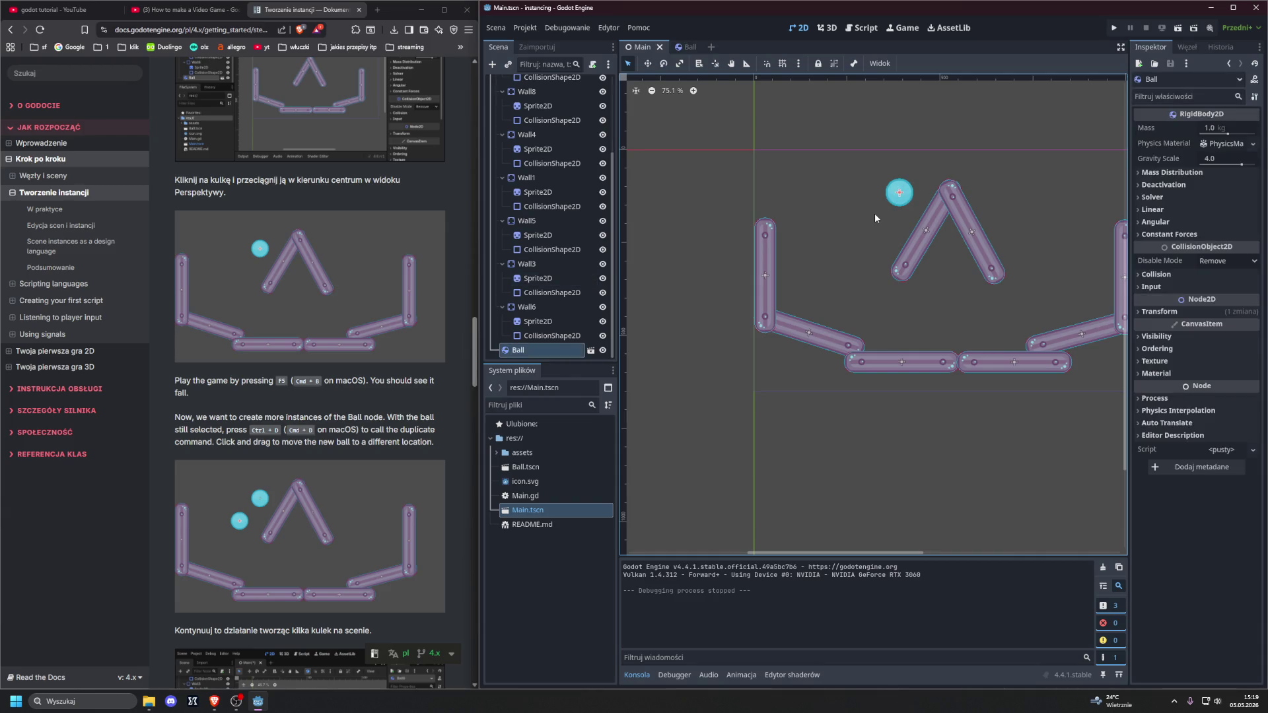
{"action": "key", "text": "ctrl+d"}
{"action": "mouse_move", "coordinate": [899, 192]}
{"action": "left_mouse_down"}
{"action": "mouse_move", "coordinate": [852, 219]}
{"action": "mouse_move", "coordinate": [890, 157]}
{"action": "mouse_move", "coordinate": [964, 156]}
{"action": "mouse_move", "coordinate": [951, 153]}
{"action": "left_mouse_up"}
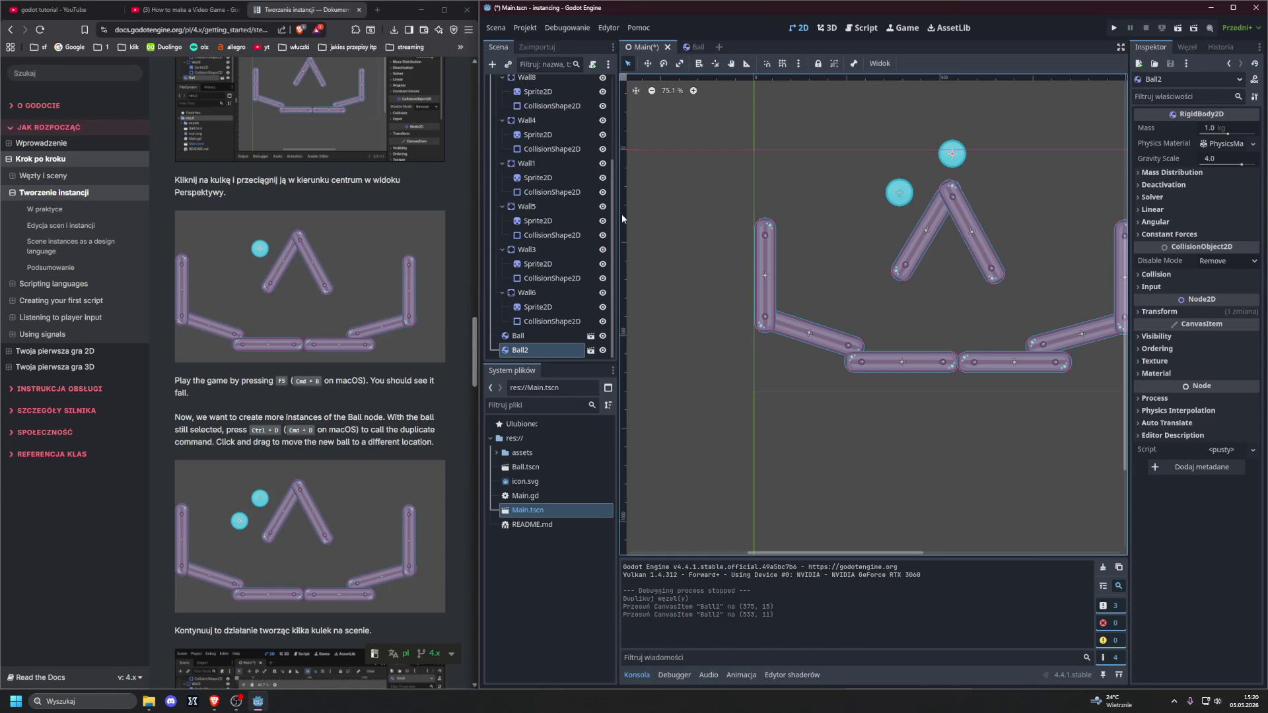
{"action": "scroll", "coordinate": [305, 293], "scroll_direction": "down", "scroll_amount": 1}
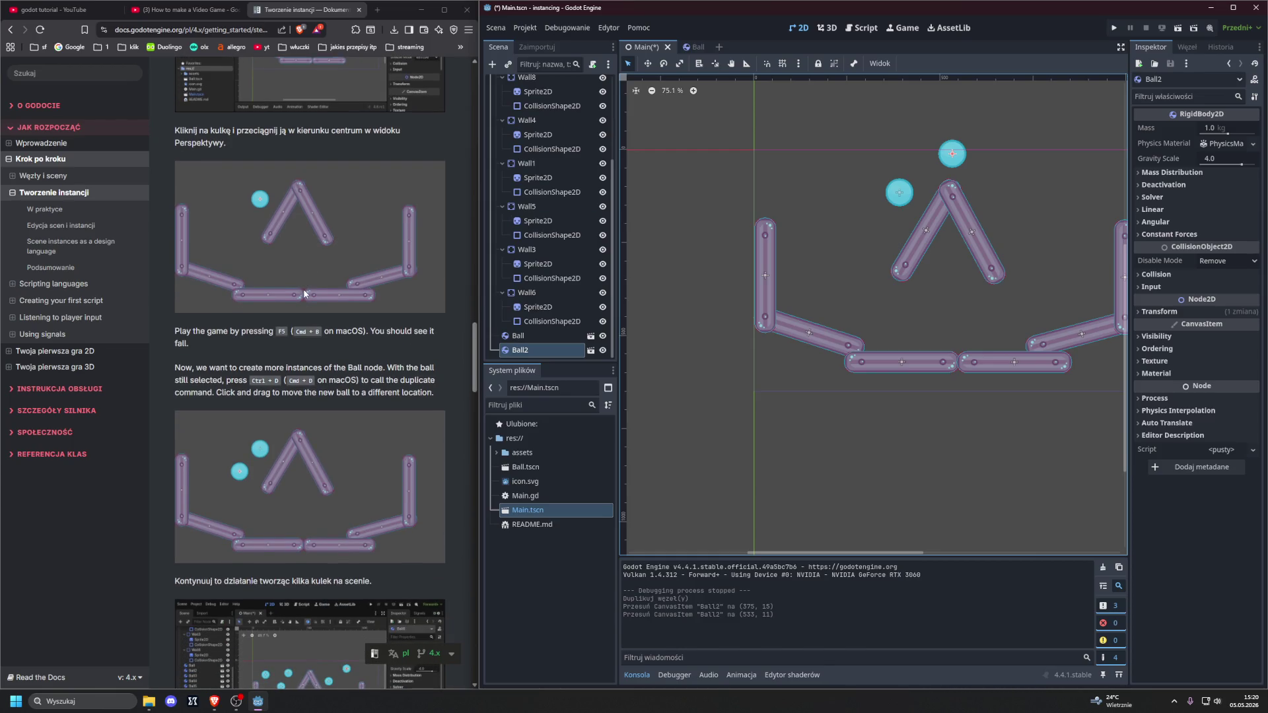
{"action": "scroll", "coordinate": [537, 268], "scroll_direction": "up", "scroll_amount": 5}
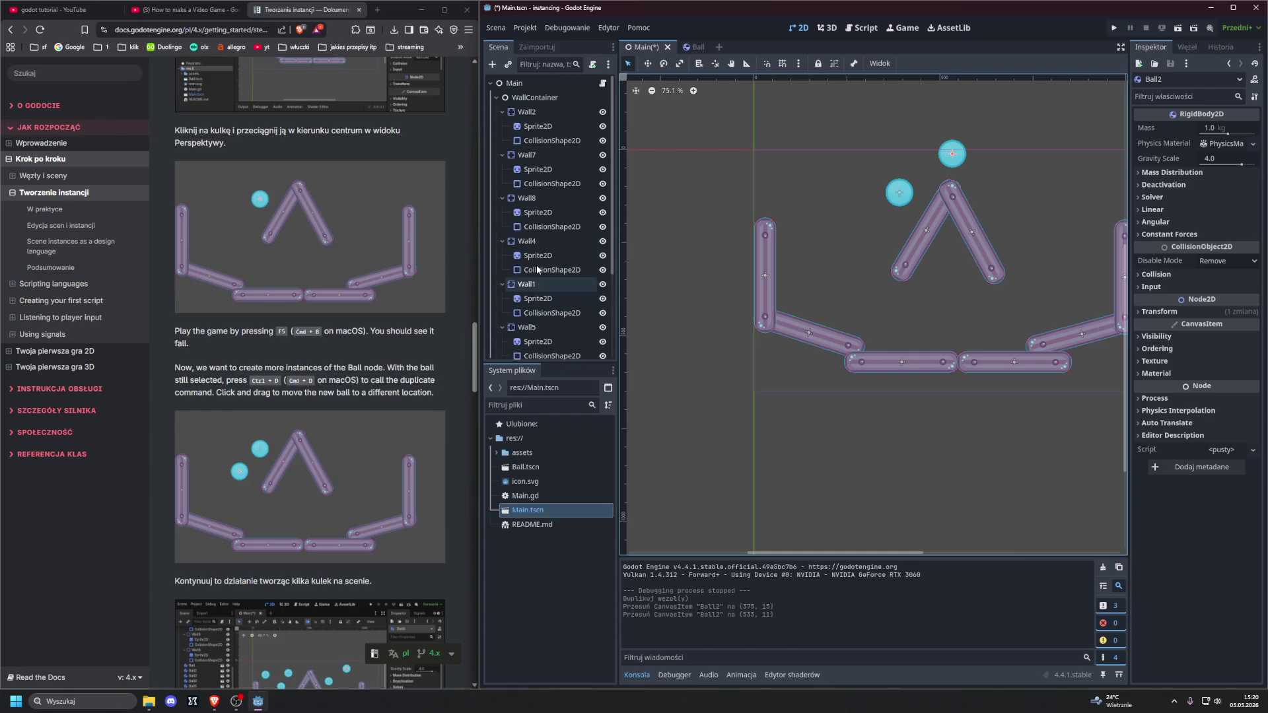
{"action": "scroll", "coordinate": [537, 268], "scroll_direction": "down", "scroll_amount": 5}
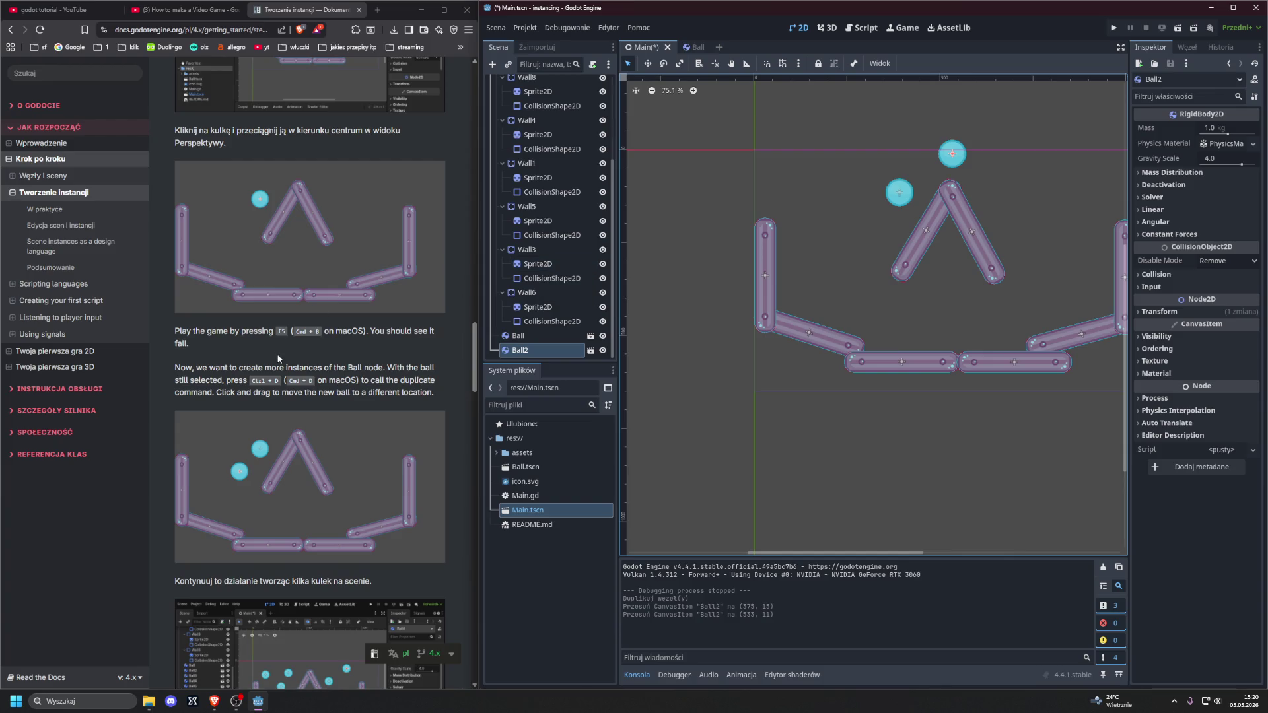
{"action": "scroll", "coordinate": [277, 359], "scroll_direction": "down", "scroll_amount": 2}
{"action": "scroll", "coordinate": [277, 359], "scroll_direction": "down", "scroll_amount": 1}
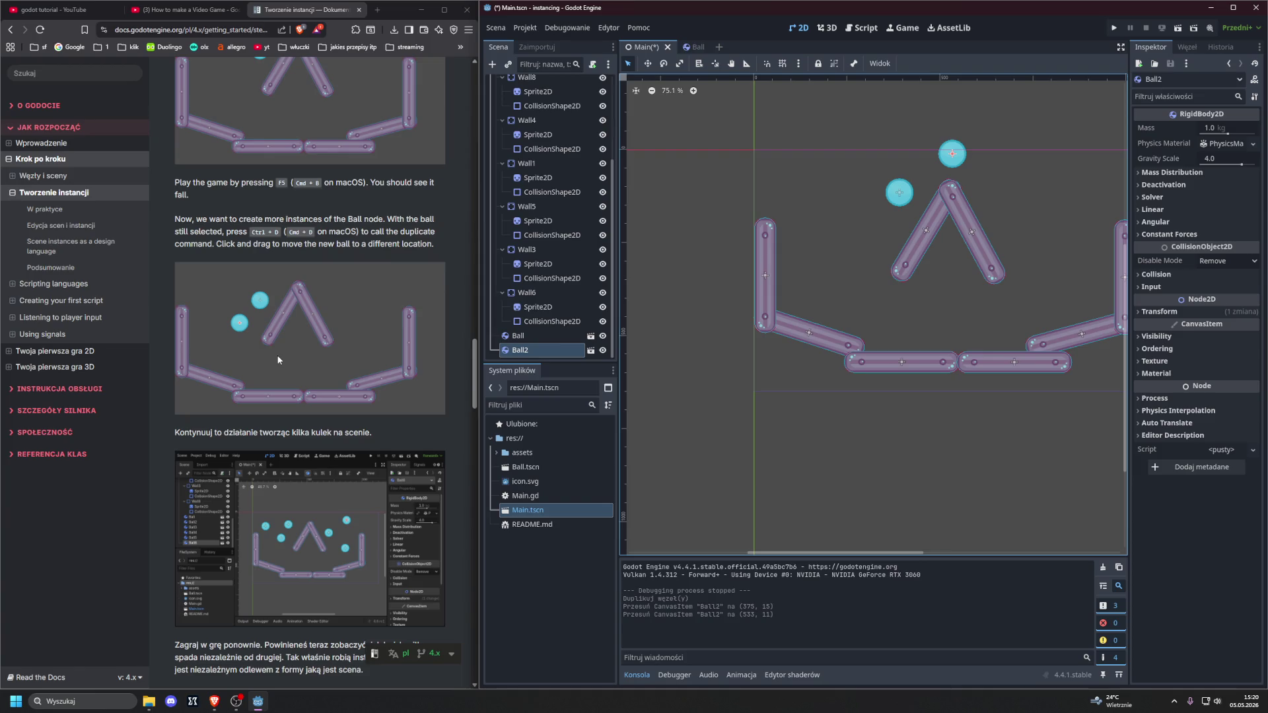
{"action": "scroll", "coordinate": [282, 360], "scroll_direction": "down", "scroll_amount": 2}
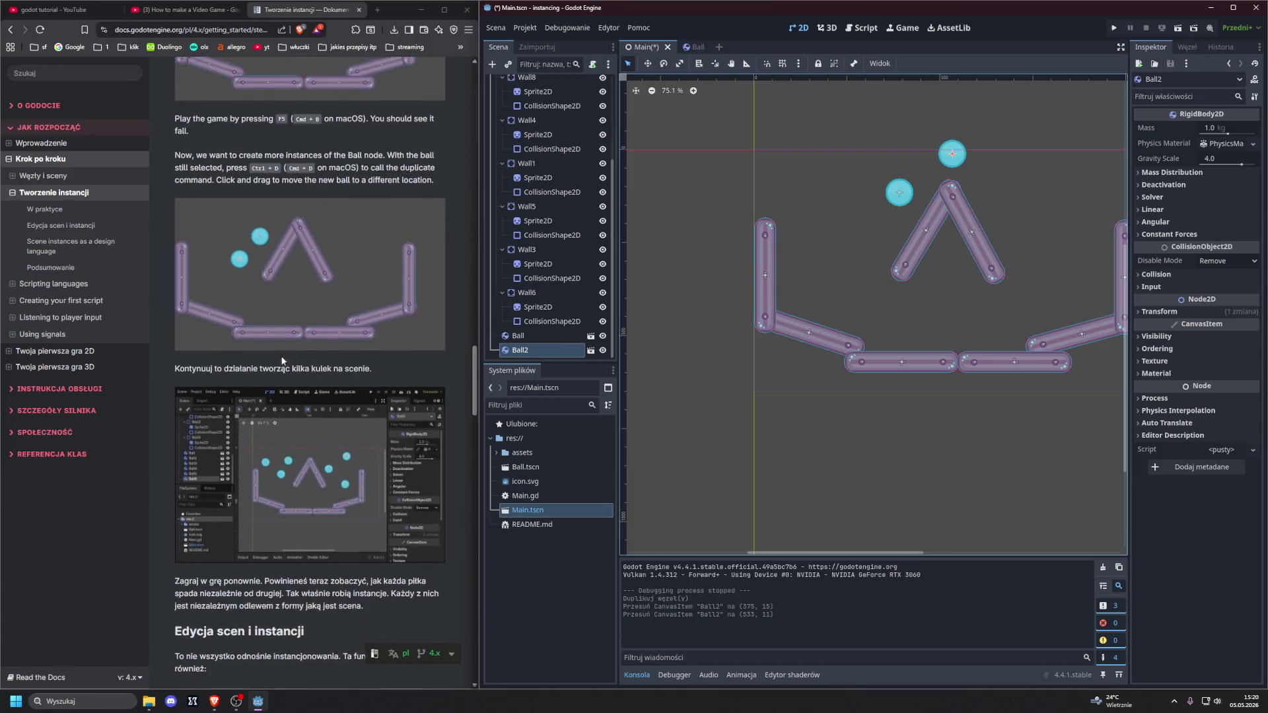
{"action": "left_click_drag", "start_coordinate": [883, 222], "coordinate": [963, 132]}
Step: Duplicate the Ball into Ball3 and Ball4, placing Ball4 inside the V and spreading the others
{"action": "left_click", "coordinate": [899, 193]}
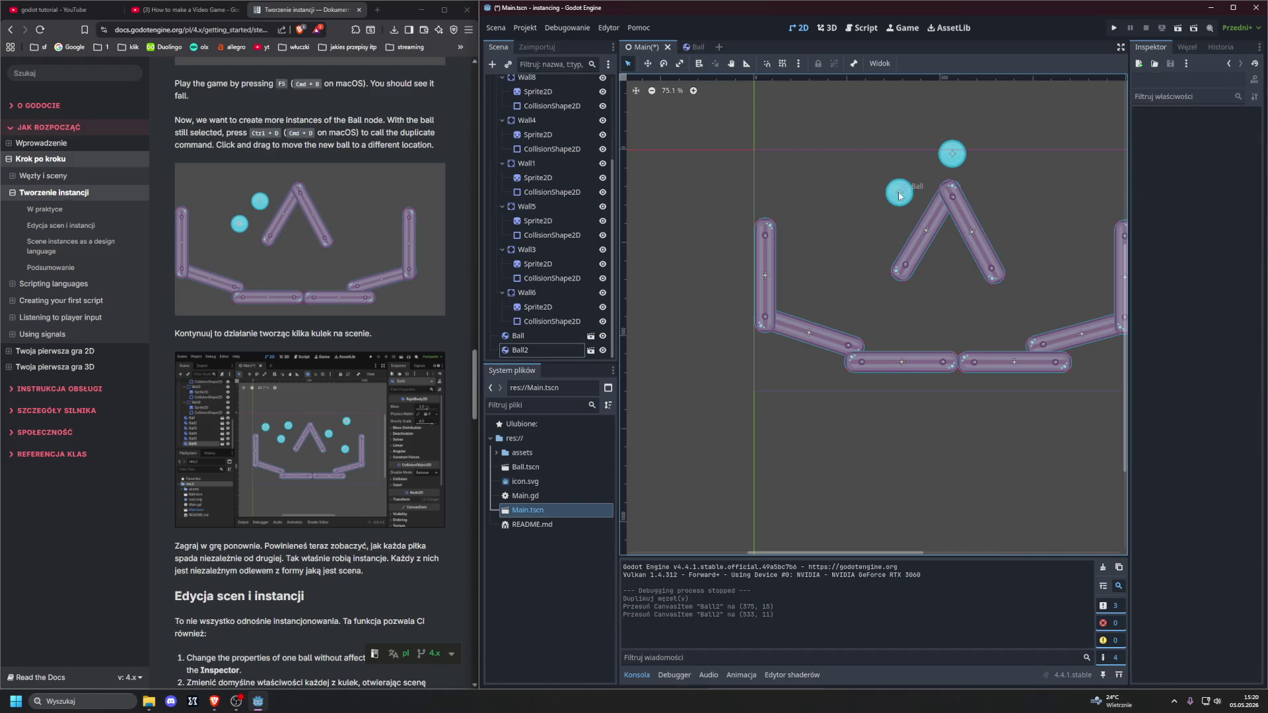
{"action": "key", "text": "ctrl+d"}
{"action": "mouse_move", "coordinate": [899, 193]}
{"action": "left_mouse_down"}
{"action": "mouse_move", "coordinate": [849, 196]}
{"action": "mouse_move", "coordinate": [838, 248]}
{"action": "mouse_move", "coordinate": [834, 210]}
{"action": "mouse_move", "coordinate": [875, 159]}
{"action": "left_mouse_up"}
{"action": "key", "text": "ctrl+d"}
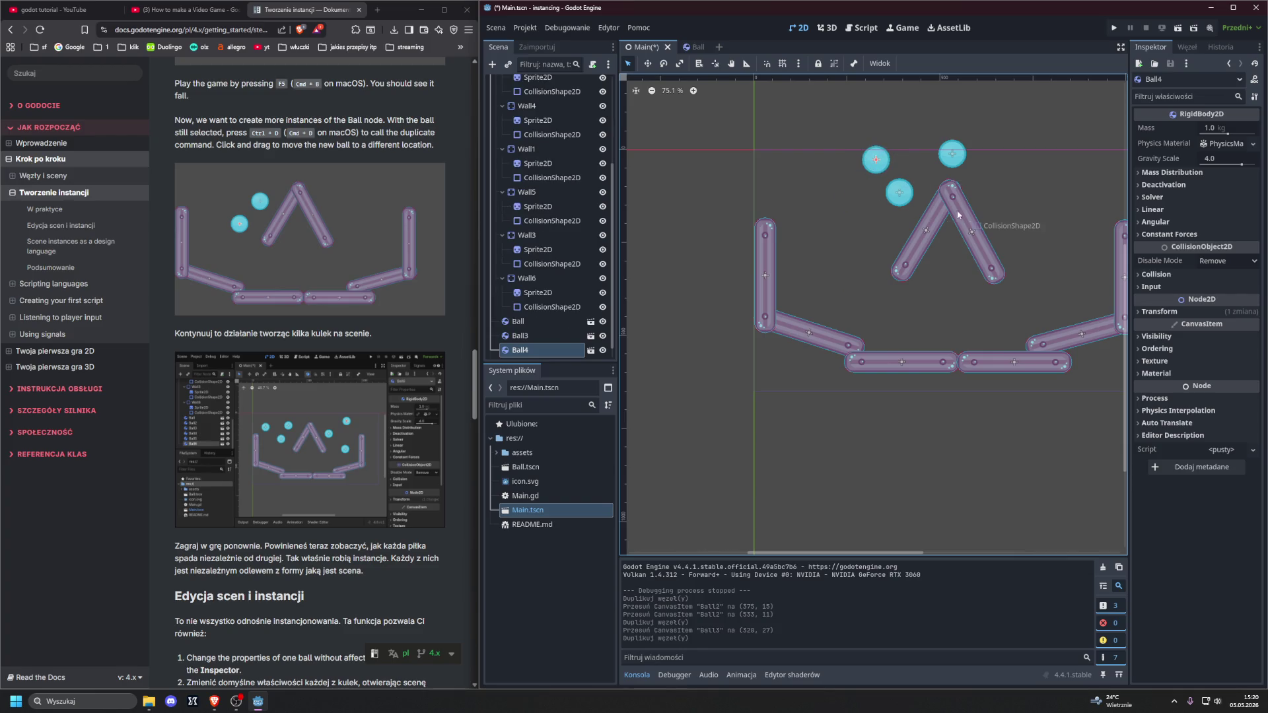
{"action": "left_click", "coordinate": [948, 262]}
{"action": "mouse_move", "coordinate": [876, 159]}
{"action": "left_mouse_down"}
{"action": "mouse_move", "coordinate": [917, 234]}
{"action": "mouse_move", "coordinate": [949, 256]}
{"action": "left_mouse_up"}
{"action": "mouse_move", "coordinate": [899, 193]}
{"action": "left_mouse_down"}
{"action": "mouse_move", "coordinate": [847, 203]}
{"action": "mouse_move", "coordinate": [900, 198]}
{"action": "left_mouse_up"}
{"action": "left_click_drag", "start_coordinate": [951, 153], "coordinate": [968, 157]}
{"action": "mouse_move", "coordinate": [875, 160]}
{"action": "left_mouse_down"}
{"action": "mouse_move", "coordinate": [803, 166]}
{"action": "mouse_move", "coordinate": [905, 153]}
{"action": "left_mouse_up"}
Step: Add Ball5 near the right wall and Ball6 at the upper left, then save and run
{"action": "key", "text": "ctrl+d"}
{"action": "mouse_move", "coordinate": [855, 193]}
{"action": "left_mouse_down"}
{"action": "mouse_move", "coordinate": [821, 218]}
{"action": "mouse_move", "coordinate": [997, 227]}
{"action": "mouse_move", "coordinate": [1102, 189]}
{"action": "left_mouse_up"}
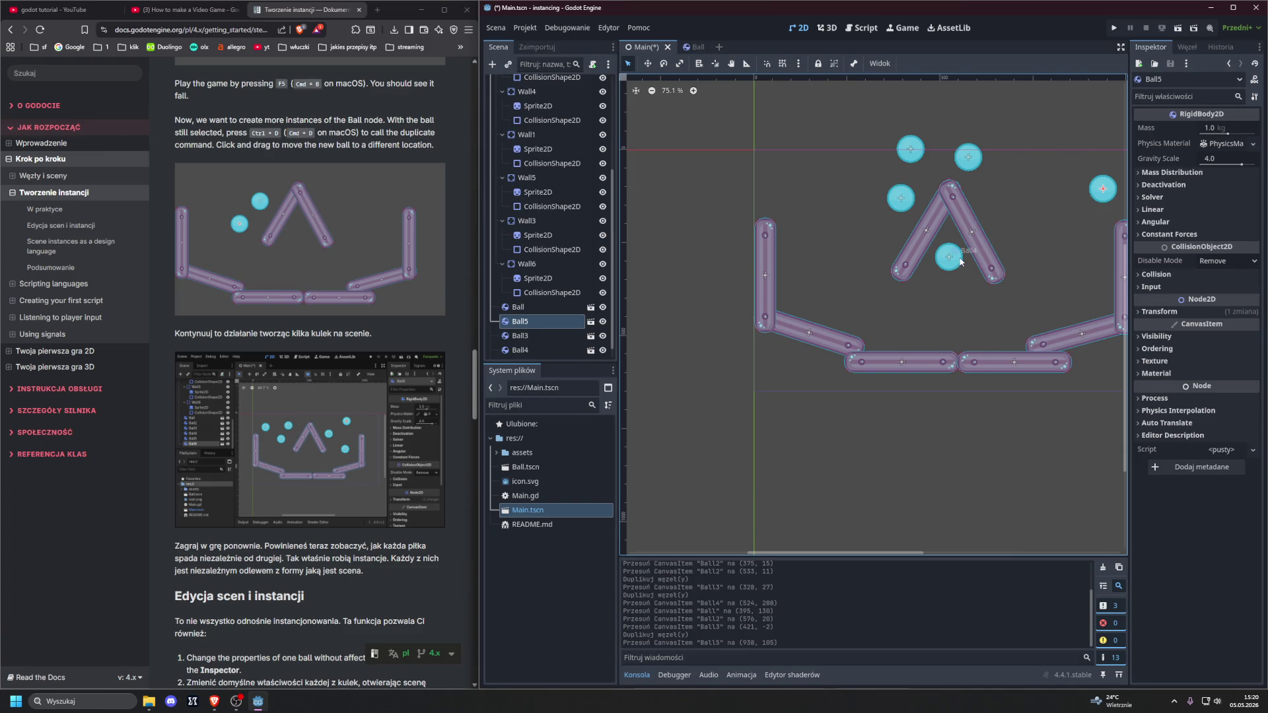
{"action": "scroll", "coordinate": [944, 298], "scroll_direction": "down", "scroll_amount": 1}
{"action": "scroll", "coordinate": [940, 297], "scroll_direction": "down", "scroll_amount": 2}
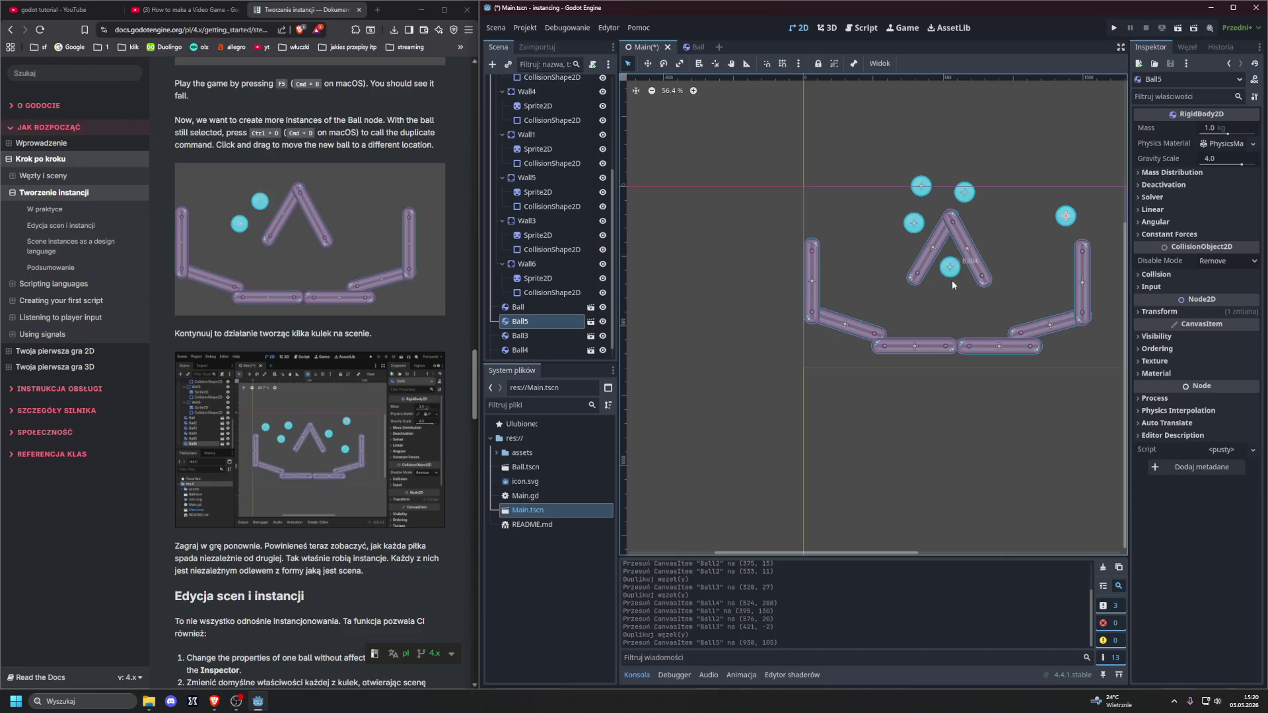
{"action": "left_click", "coordinate": [952, 273]}
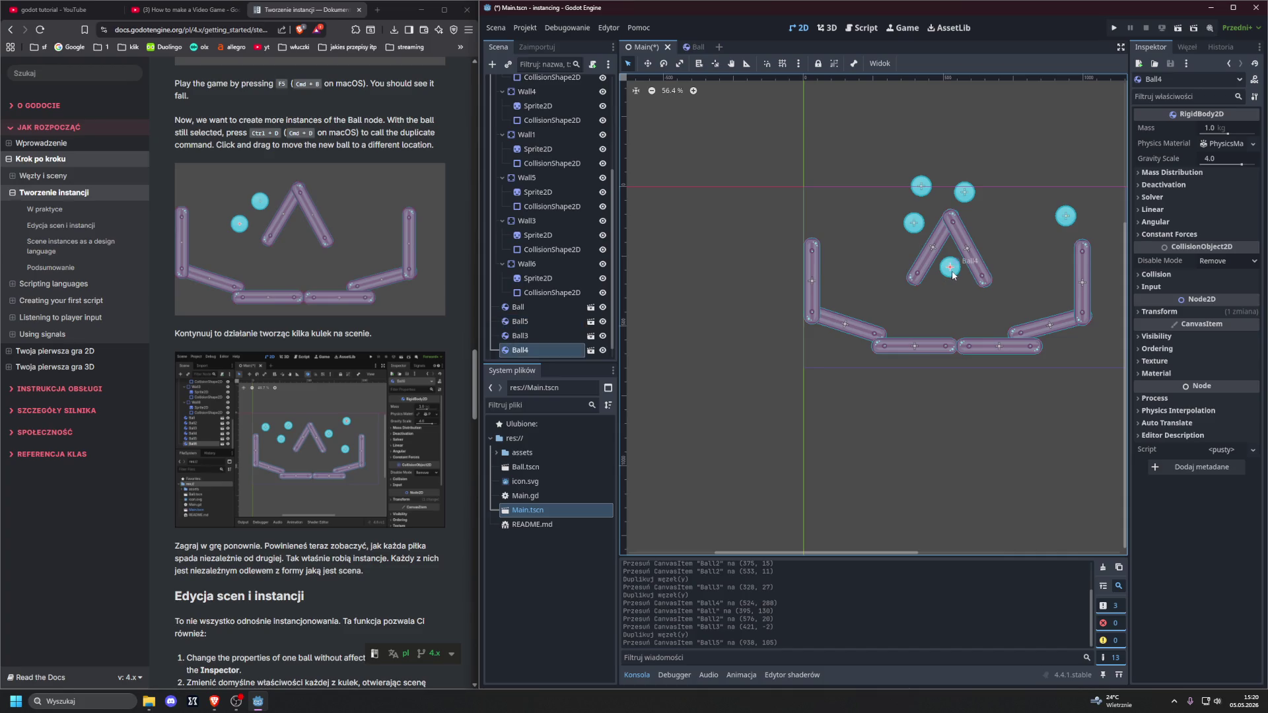
{"action": "key", "text": "ctrl+d"}
{"action": "mouse_move", "coordinate": [952, 274]}
{"action": "left_mouse_down"}
{"action": "mouse_move", "coordinate": [956, 291]}
{"action": "mouse_move", "coordinate": [926, 297]}
{"action": "mouse_move", "coordinate": [829, 177]}
{"action": "left_mouse_up"}
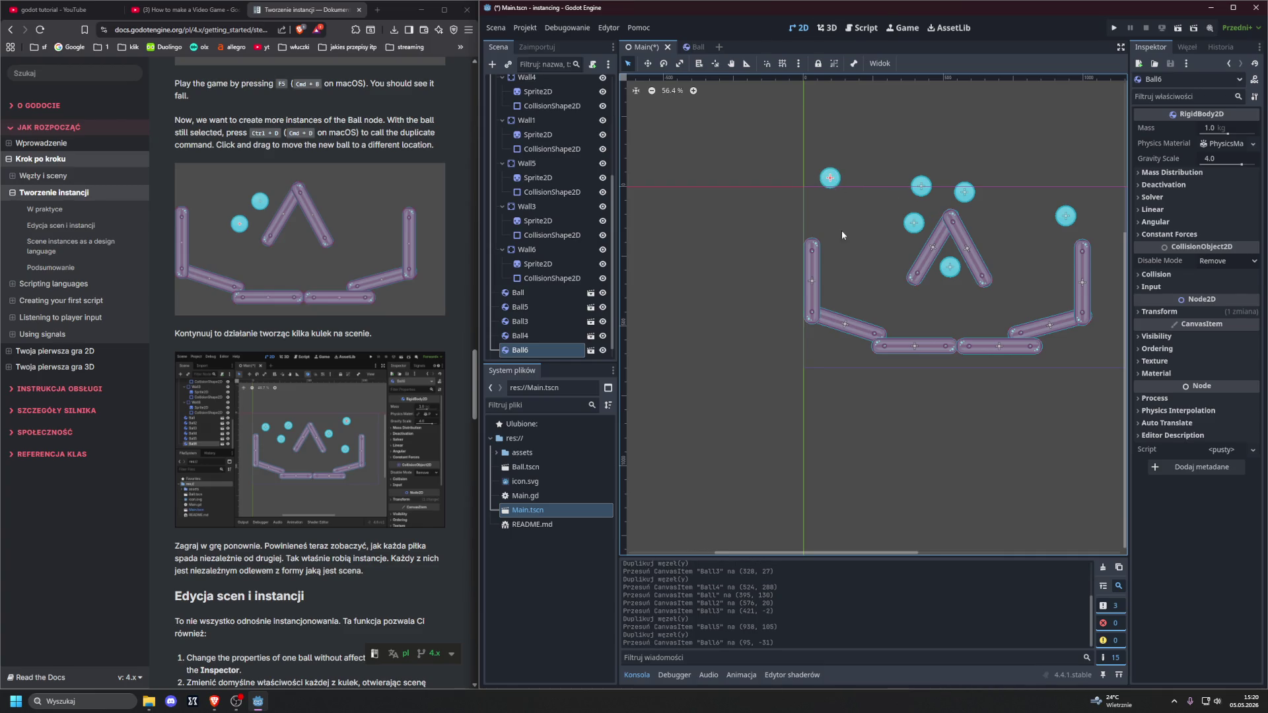
{"action": "key", "text": "F5"}
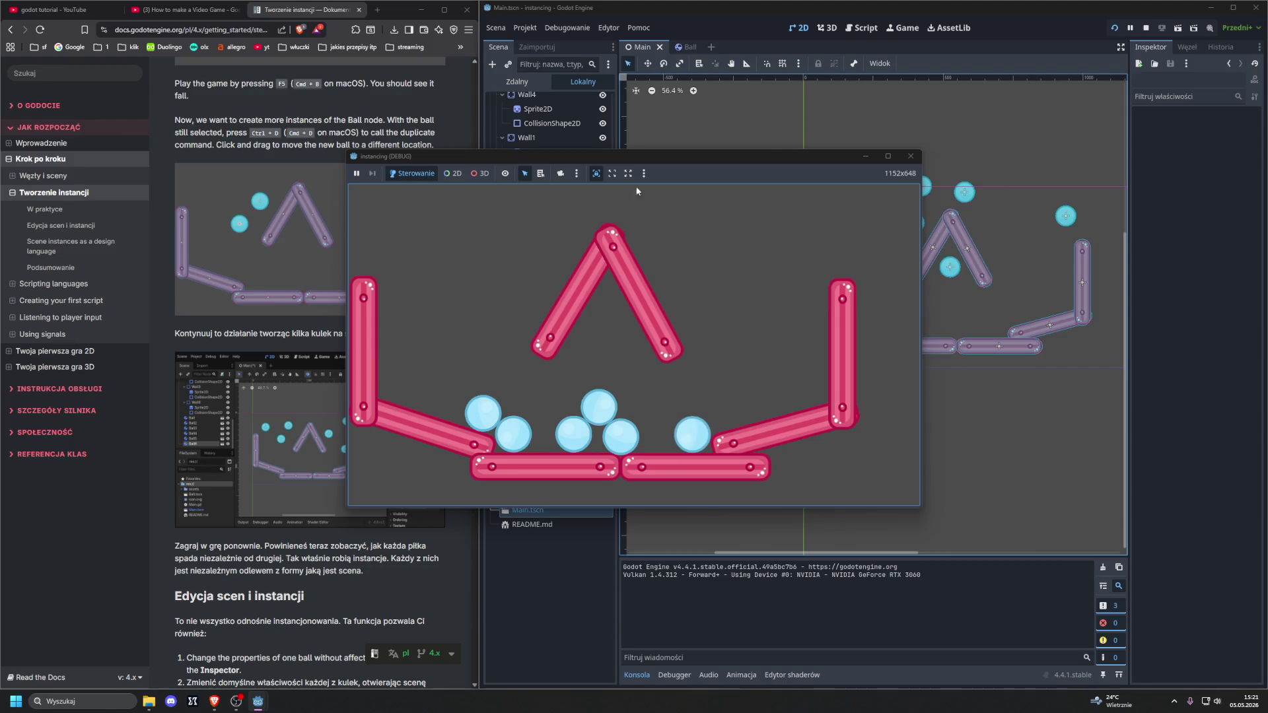
Step: Spawn extra falling balls in the running game with Ctrl+D, then stop it with F8
{"action": "left_click", "coordinate": [447, 177]}
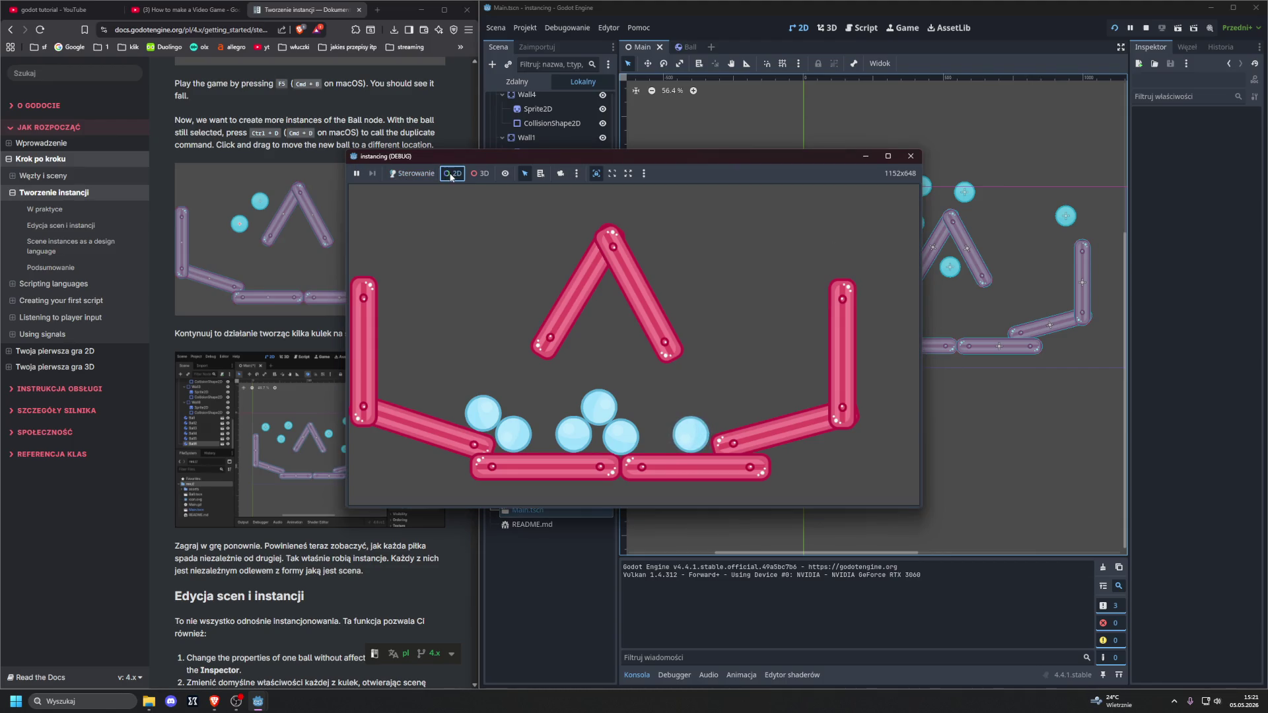
{"action": "key", "text": "ctrl+d"}
{"action": "key", "text": "ctrl+d"}
{"action": "key", "text": "ctrl+d"}
{"action": "key", "text": "ctrl+d"}
{"action": "key", "text": "ctrl+d"}
{"action": "key", "text": "ctrl+d"}
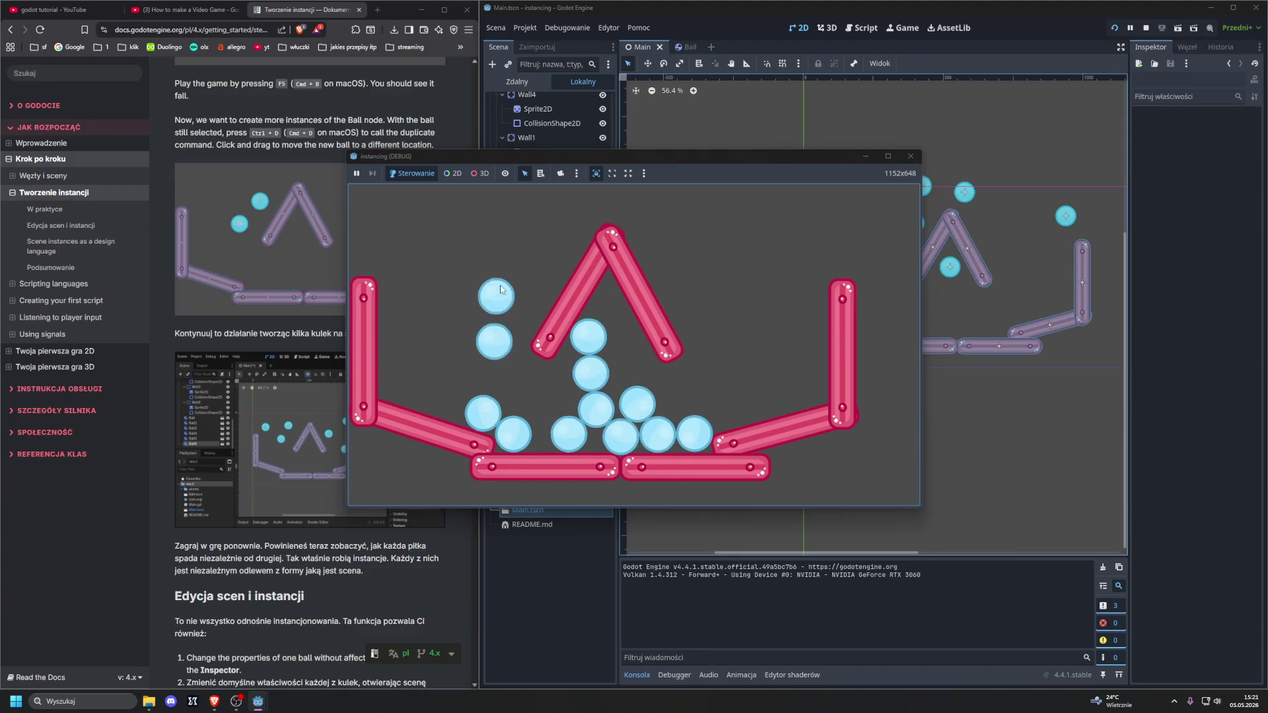
{"action": "key", "text": "ctrl+d"}
{"action": "key", "text": "ctrl+d"}
{"action": "key", "text": "ctrl+d"}
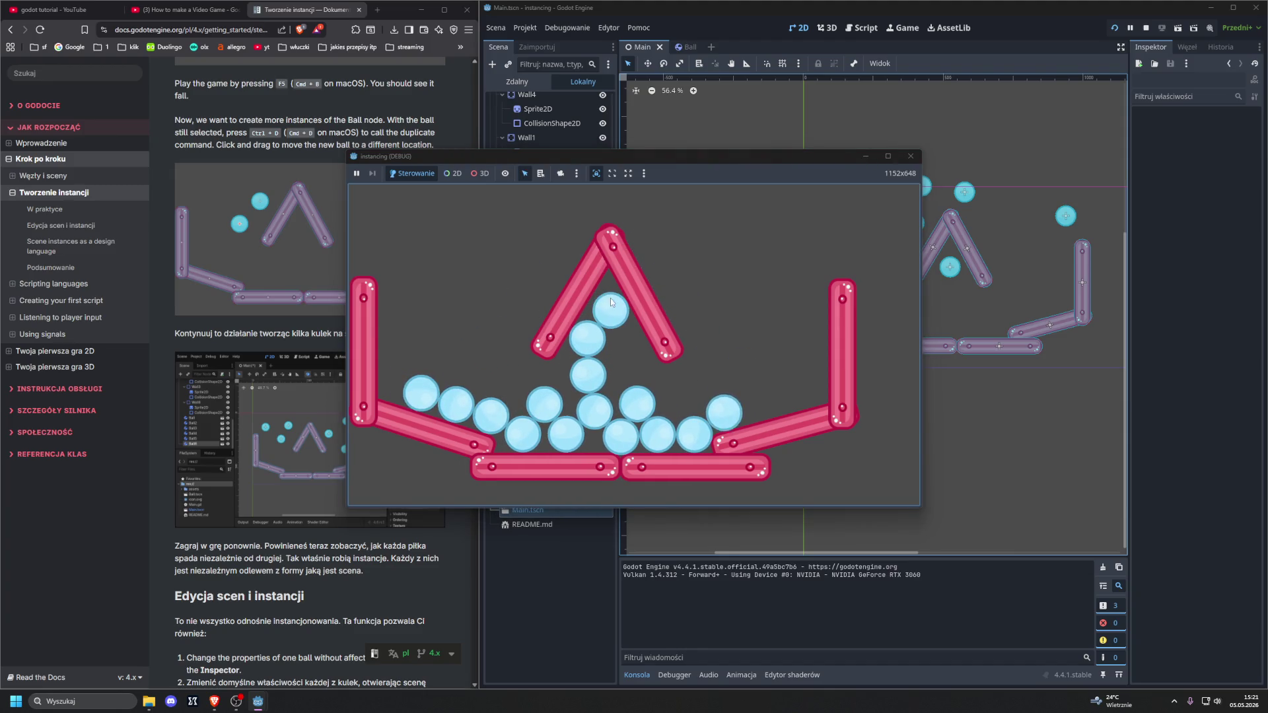
{"action": "key", "text": "ctrl+d"}
{"action": "key", "text": "ctrl+d"}
{"action": "key", "text": "ctrl+d"}
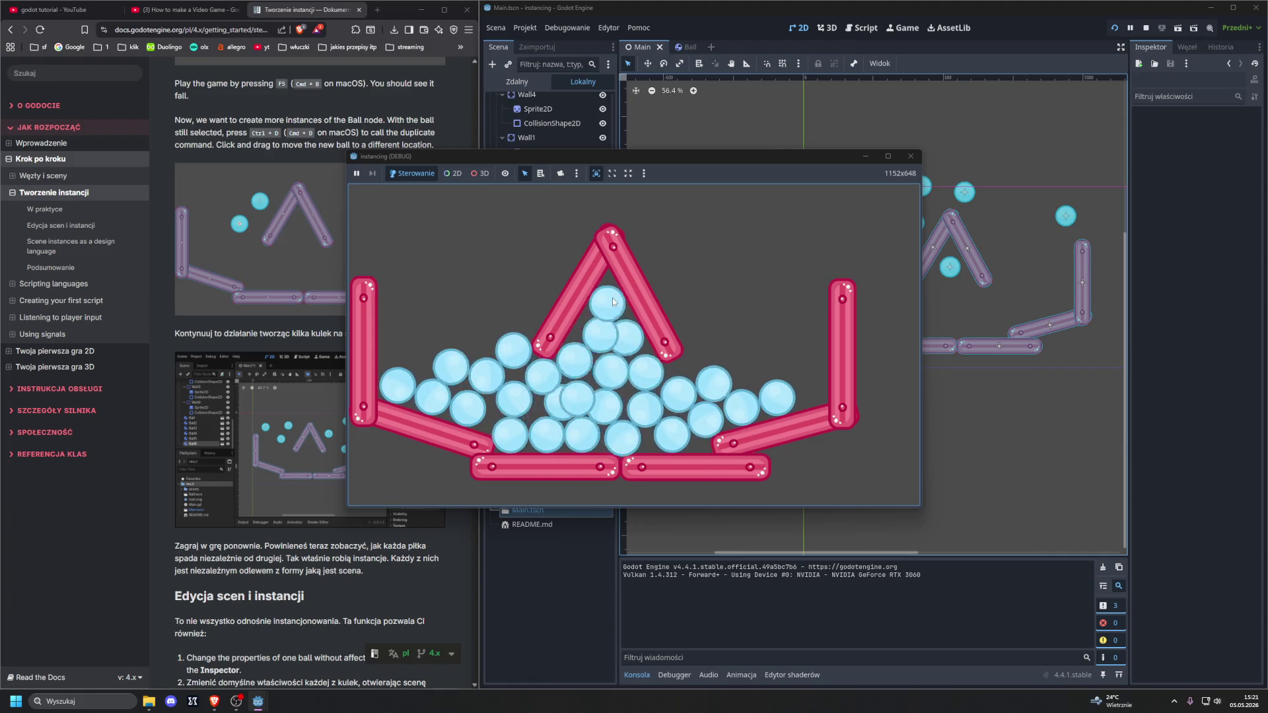
{"action": "key", "text": "ctrl+d"}
{"action": "key", "text": "ctrl+d"}
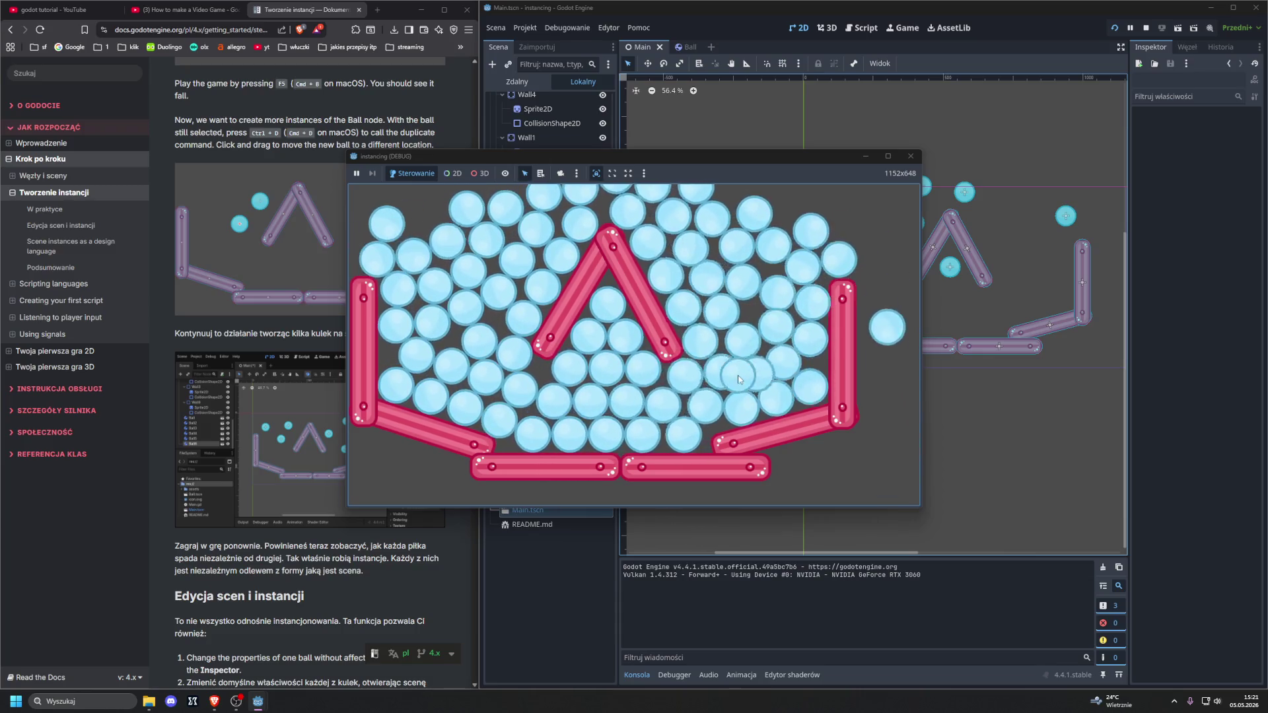
{"action": "left_click", "coordinate": [505, 173]}
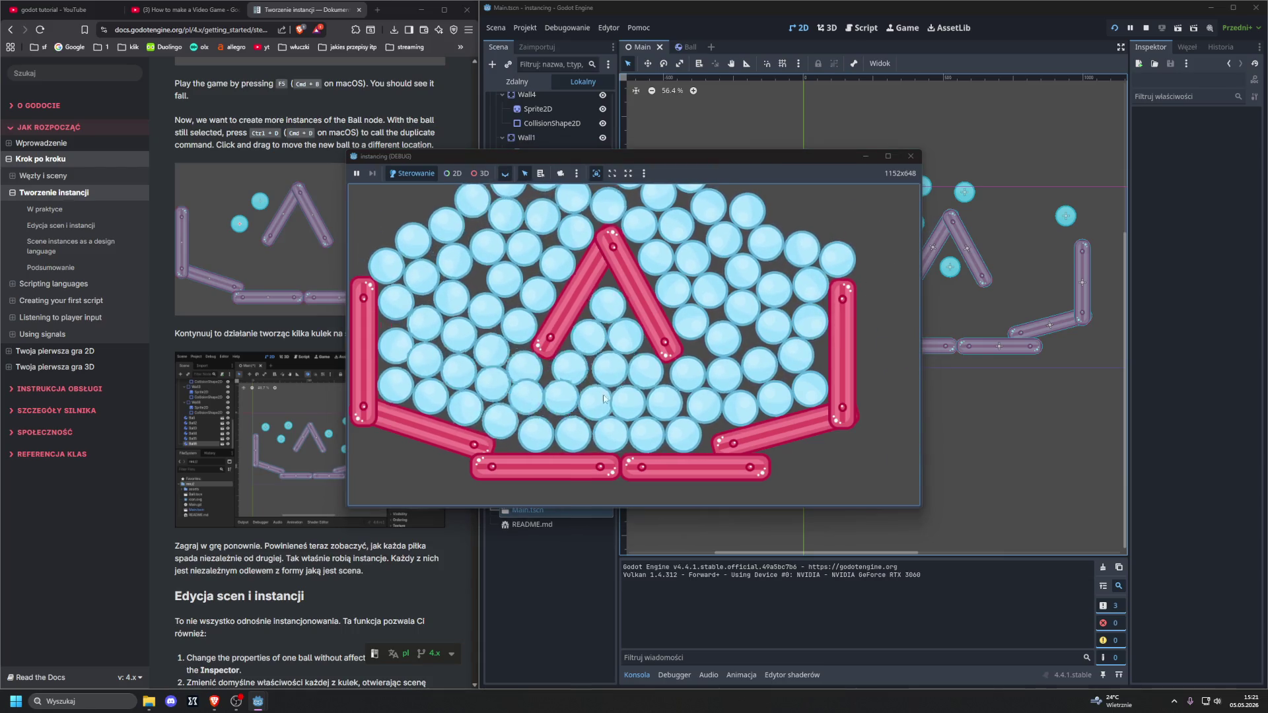
{"action": "key", "text": "F8"}
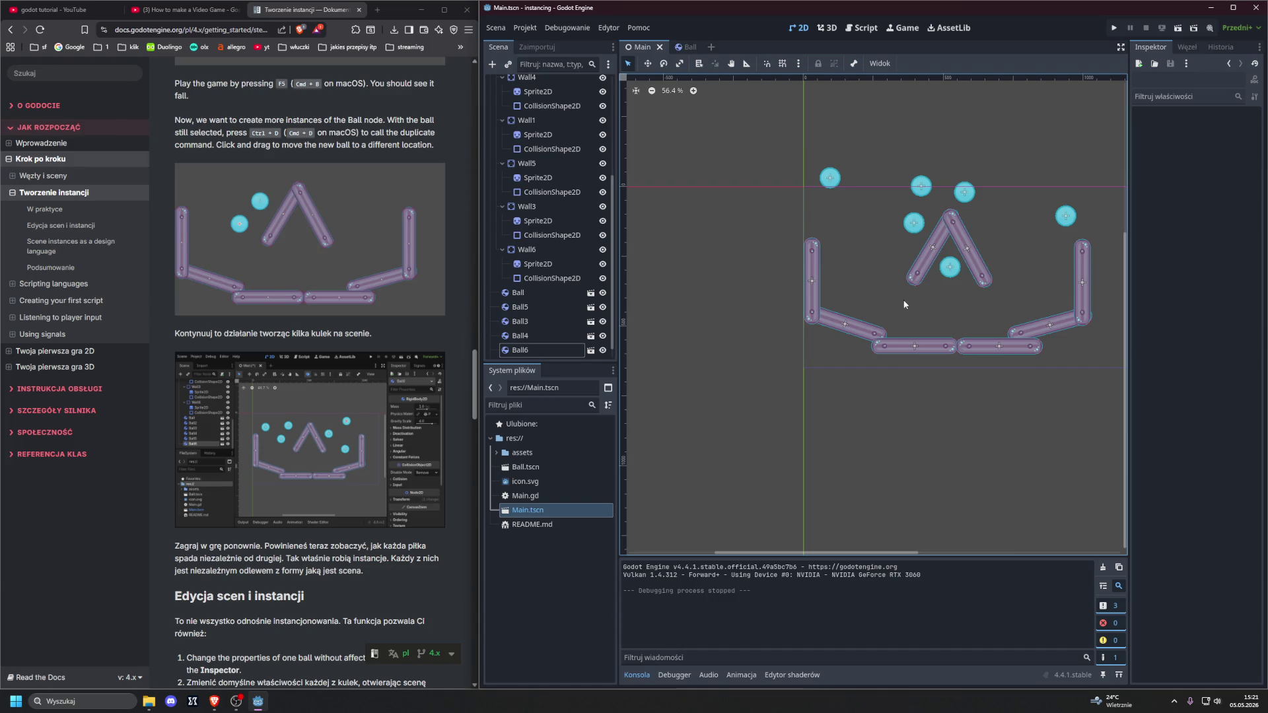
{"action": "scroll", "coordinate": [363, 330], "scroll_direction": "down", "scroll_amount": 6}
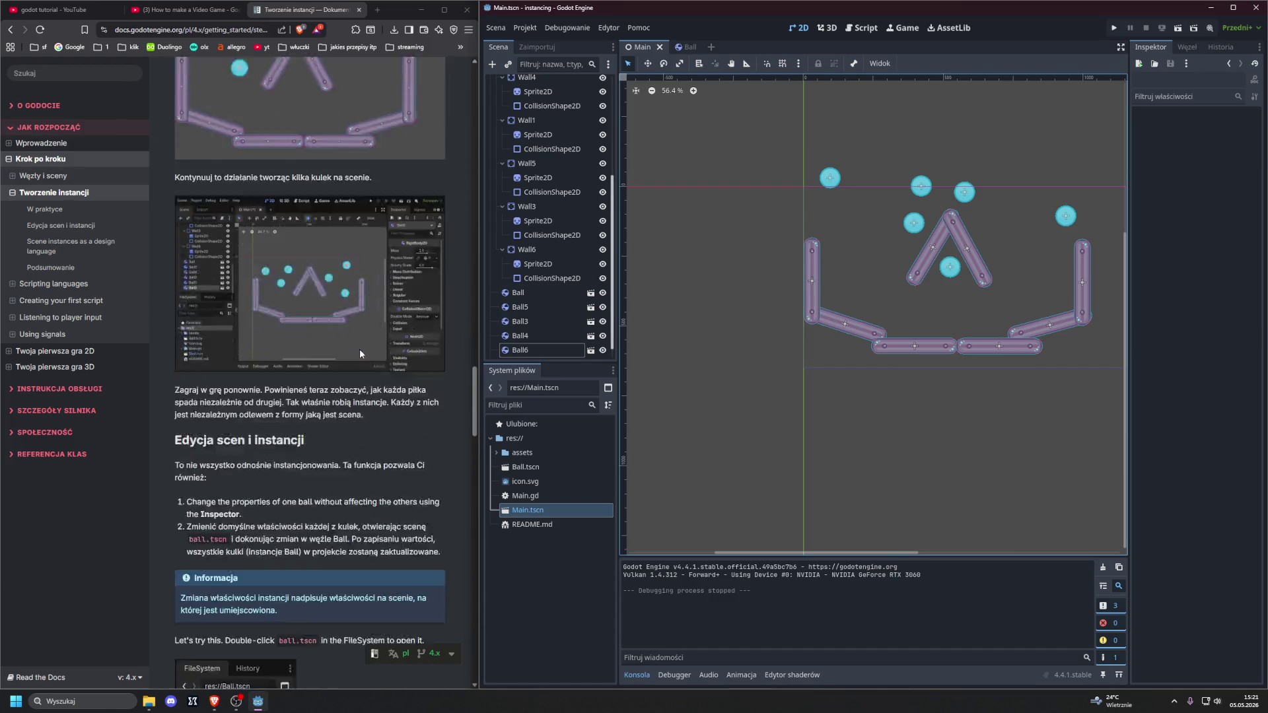
{"action": "scroll", "coordinate": [357, 288], "scroll_direction": "down", "scroll_amount": 1}
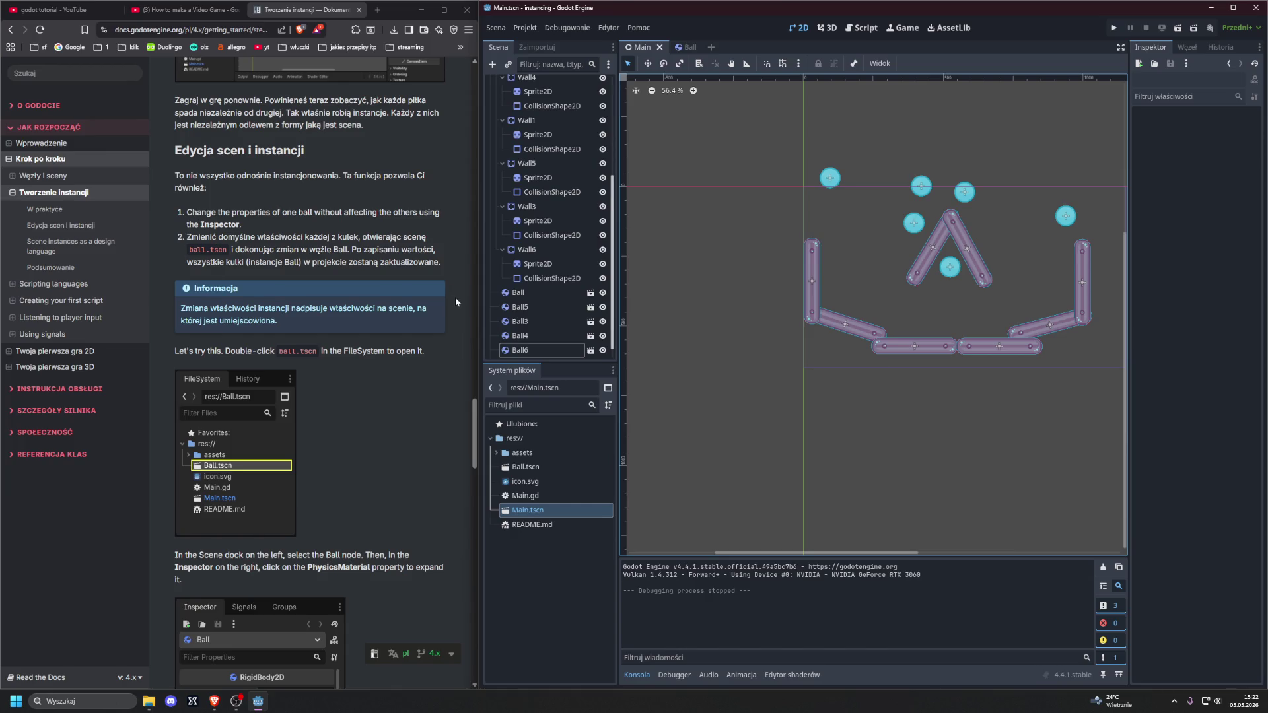
{"action": "double_click", "coordinate": [522, 467]}
{"action": "scroll", "coordinate": [377, 454], "scroll_direction": "down", "scroll_amount": 3}
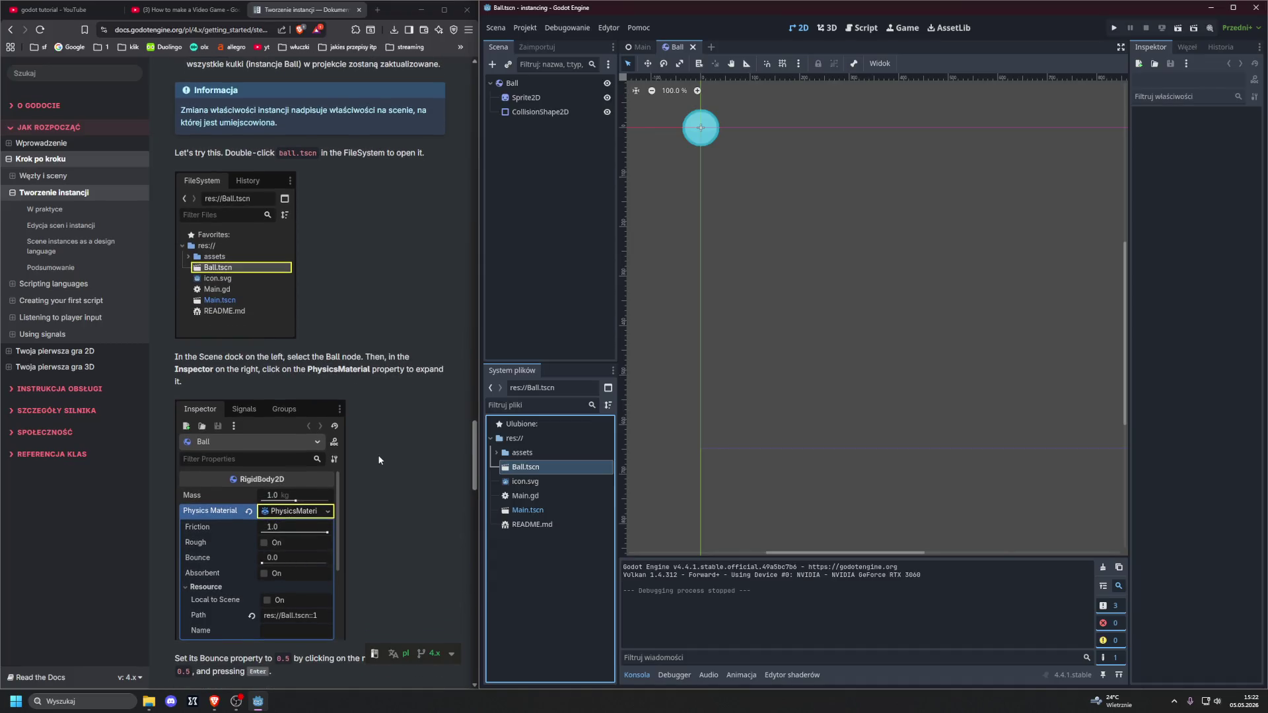
{"action": "left_click", "coordinate": [521, 83]}
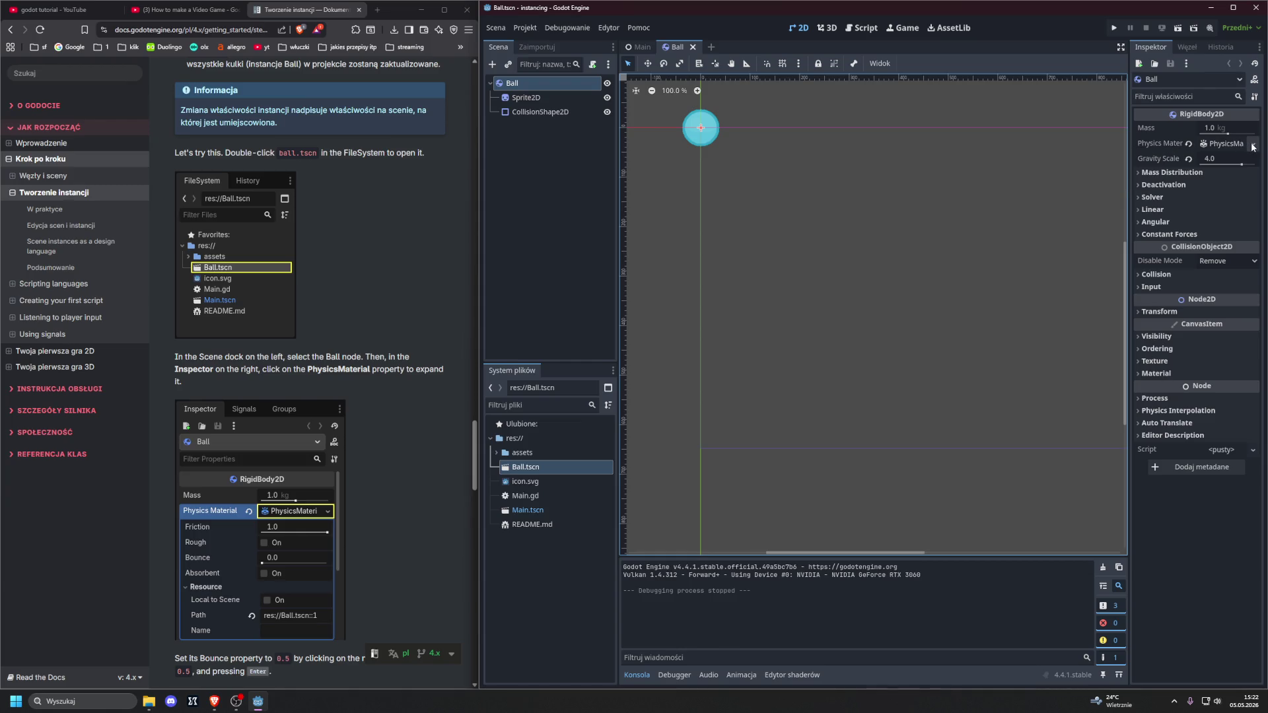
{"action": "scroll", "coordinate": [353, 299], "scroll_direction": "down", "scroll_amount": 3}
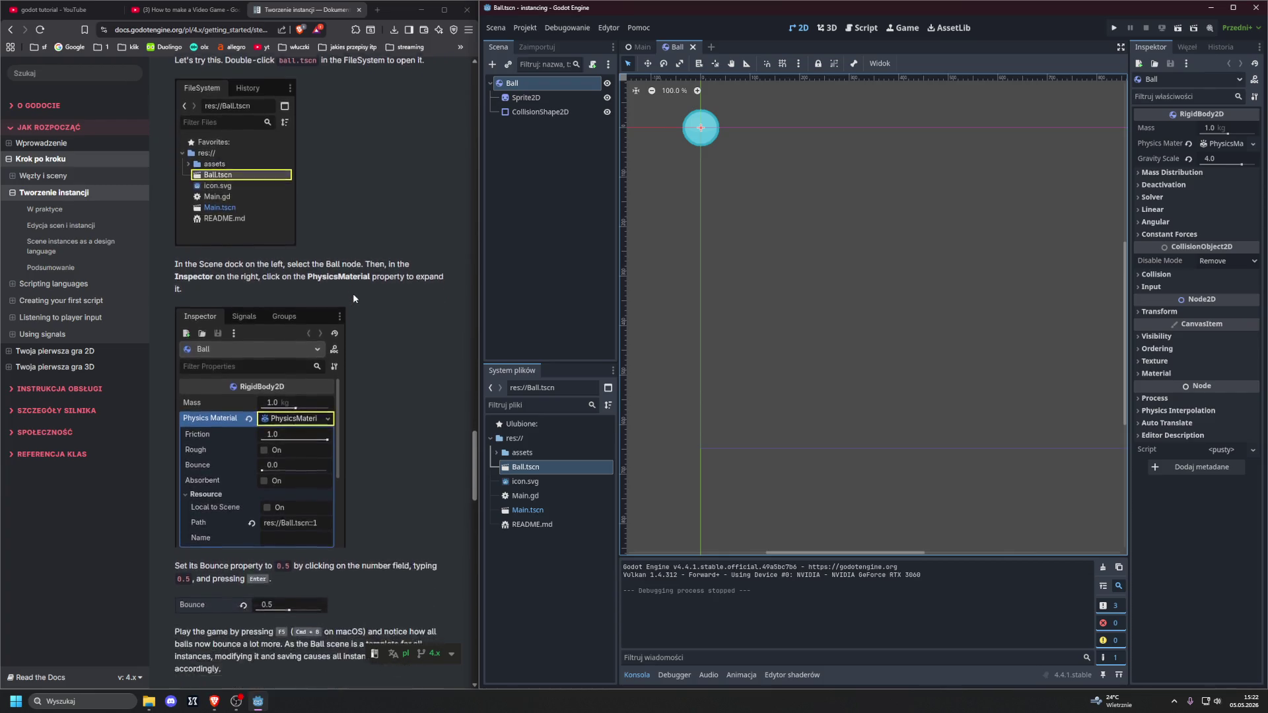
{"action": "left_click", "coordinate": [1252, 144]}
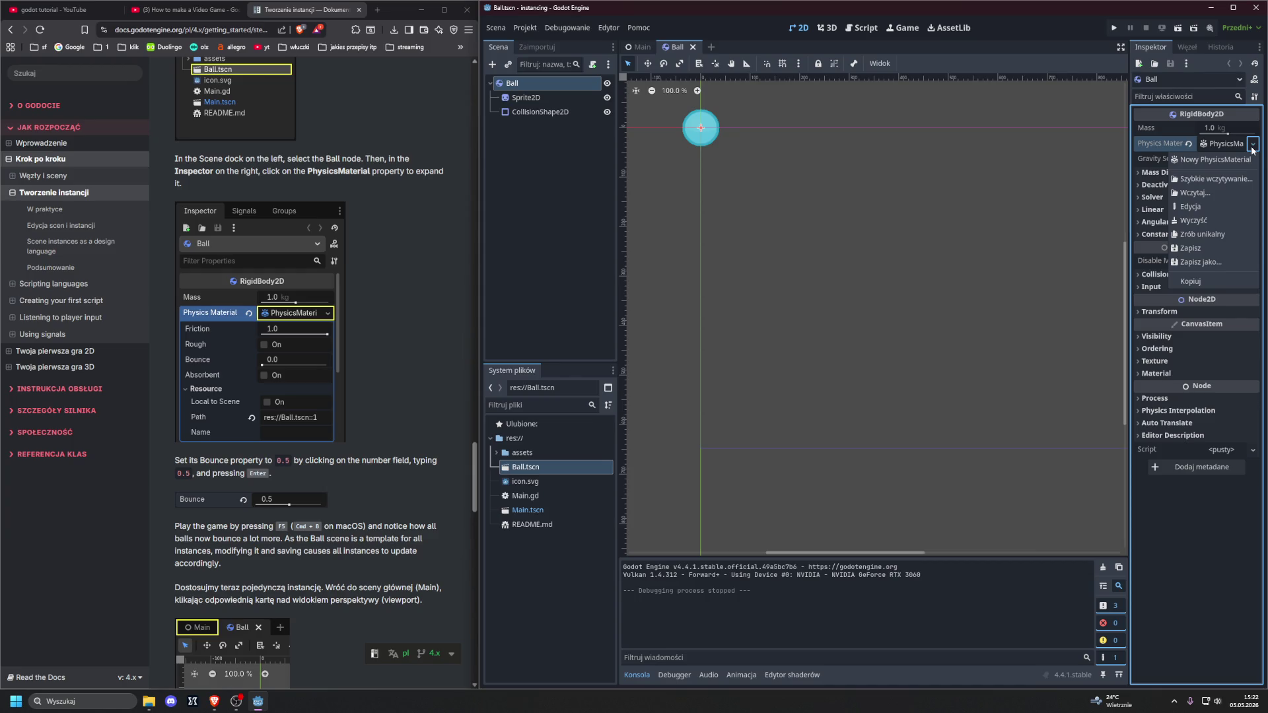
{"action": "left_click", "coordinate": [1251, 149]}
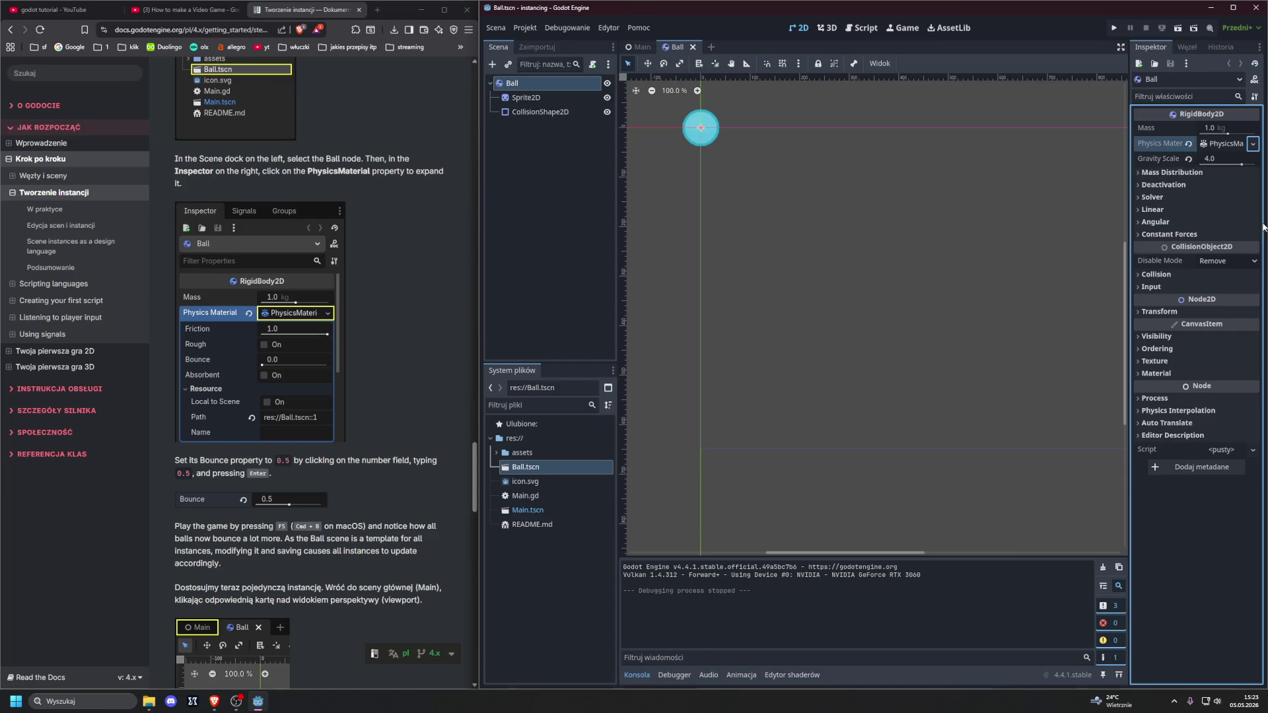
{"action": "left_click", "coordinate": [510, 83]}
{"action": "left_click", "coordinate": [510, 83]}
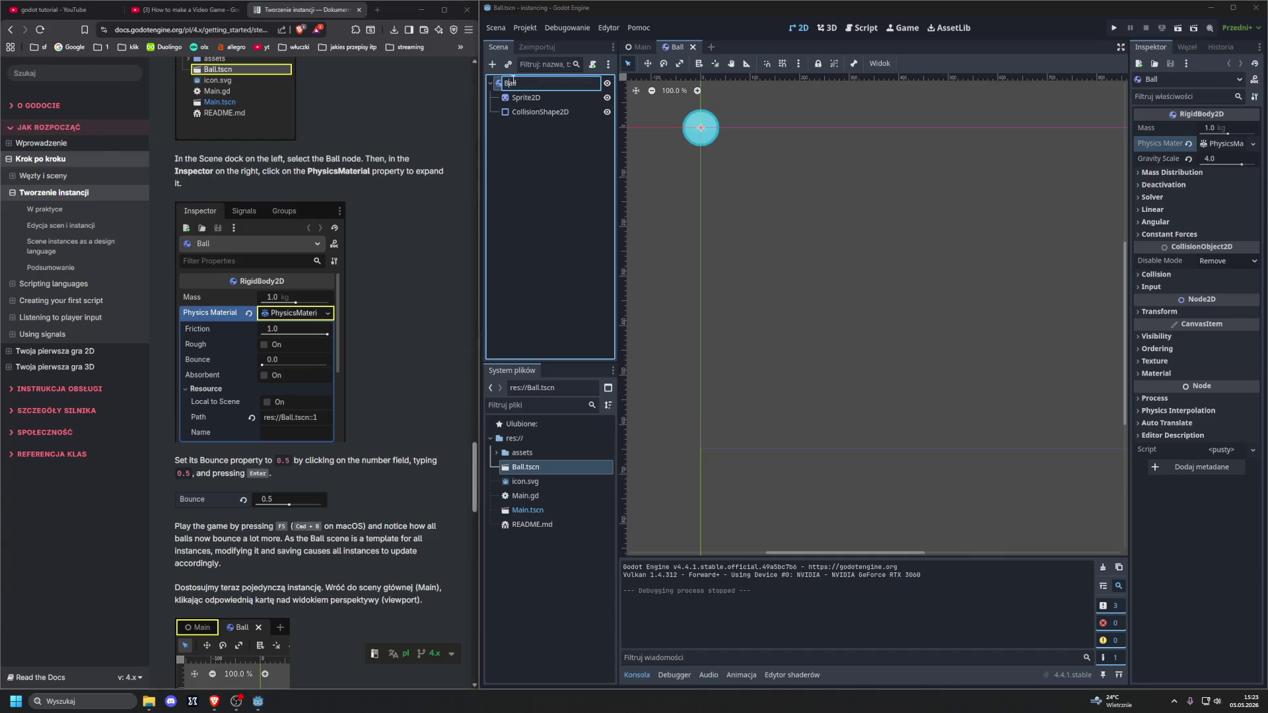
{"action": "left_click", "coordinate": [1144, 138]}
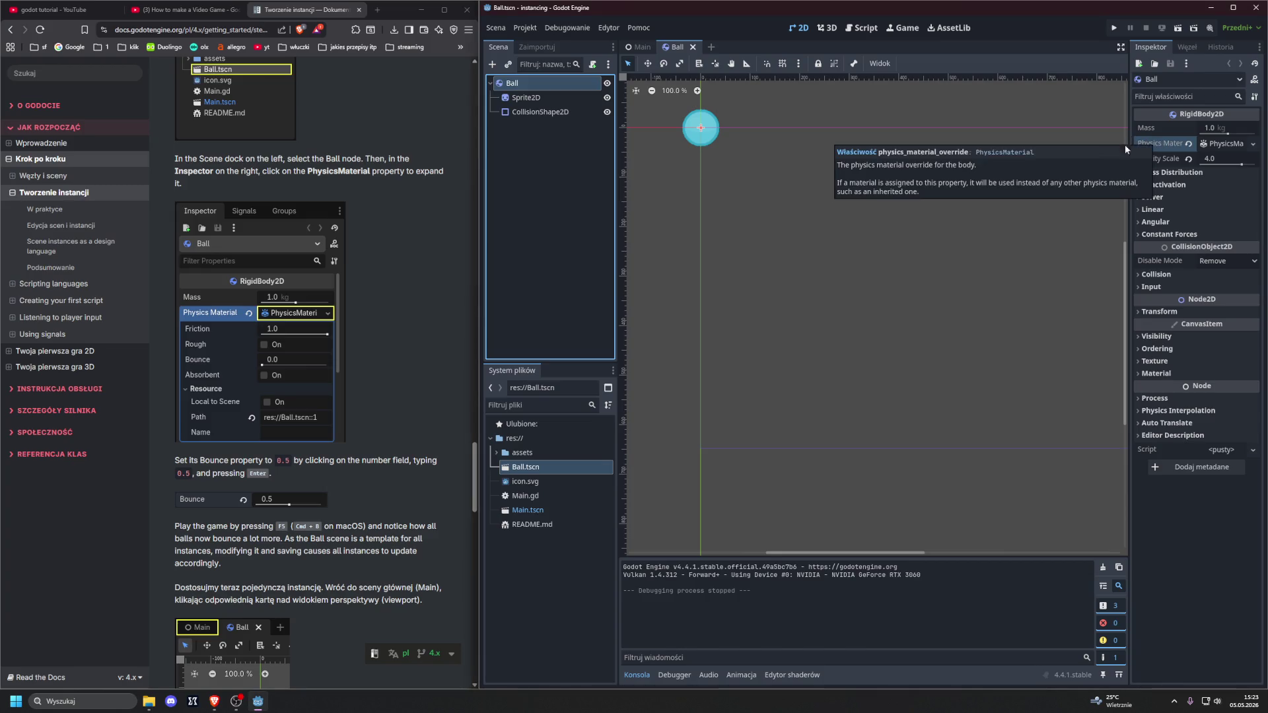
Step: Expand the Ball's PhysicsMaterial and set Bounce to 0.5, leaving Friction at 1.0
{"action": "left_click", "coordinate": [1234, 145]}
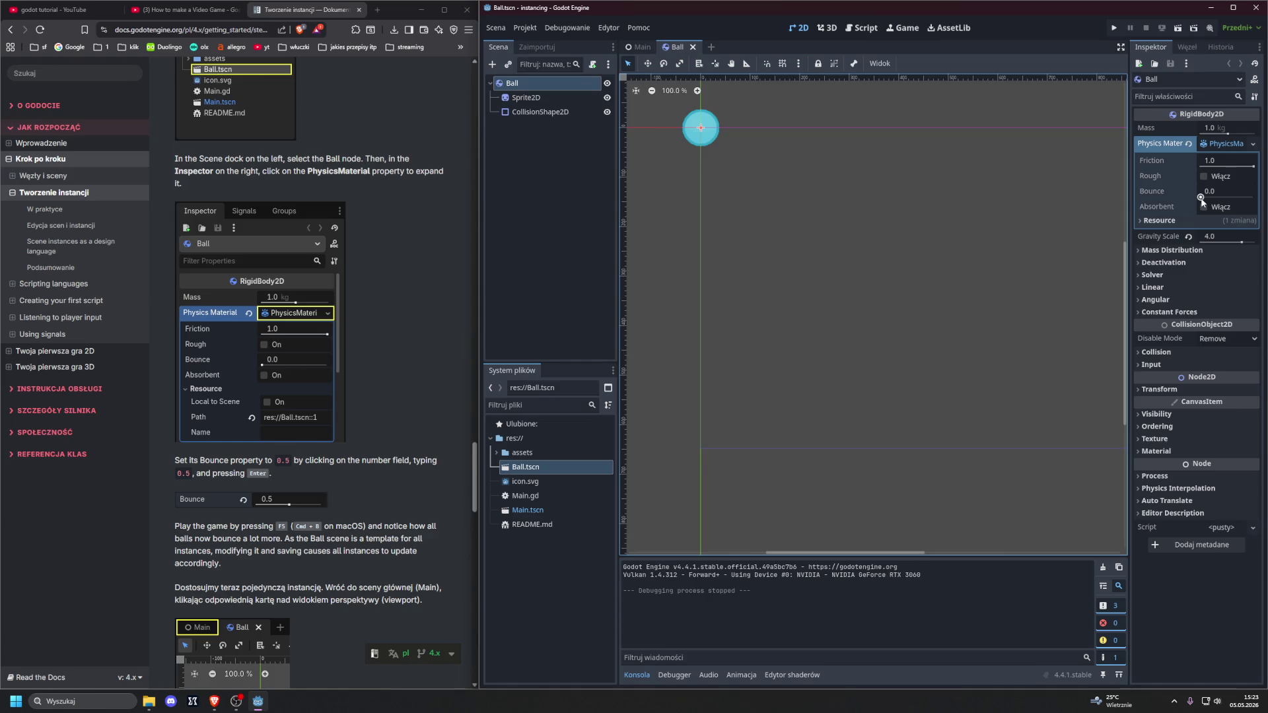
{"action": "left_click", "coordinate": [1207, 189]}
{"action": "type", "text": "0.5"}
{"action": "key", "text": "Return"}
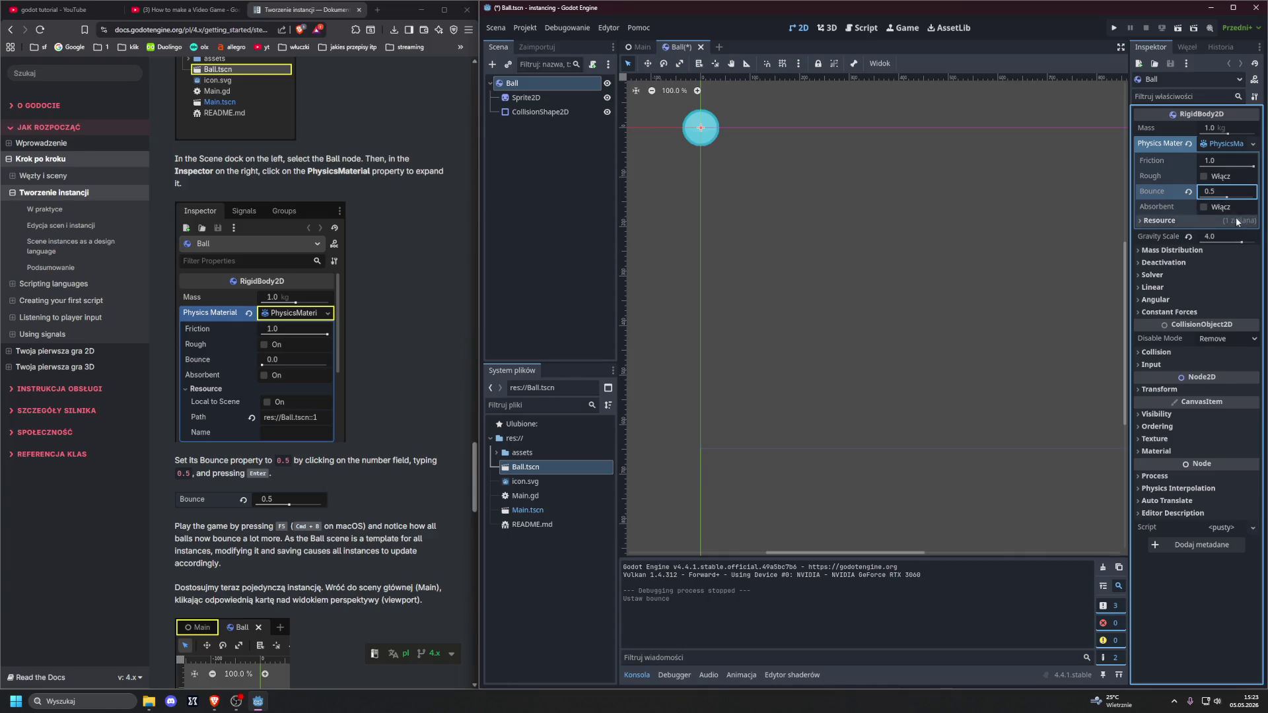
{"action": "left_click", "coordinate": [1216, 192]}
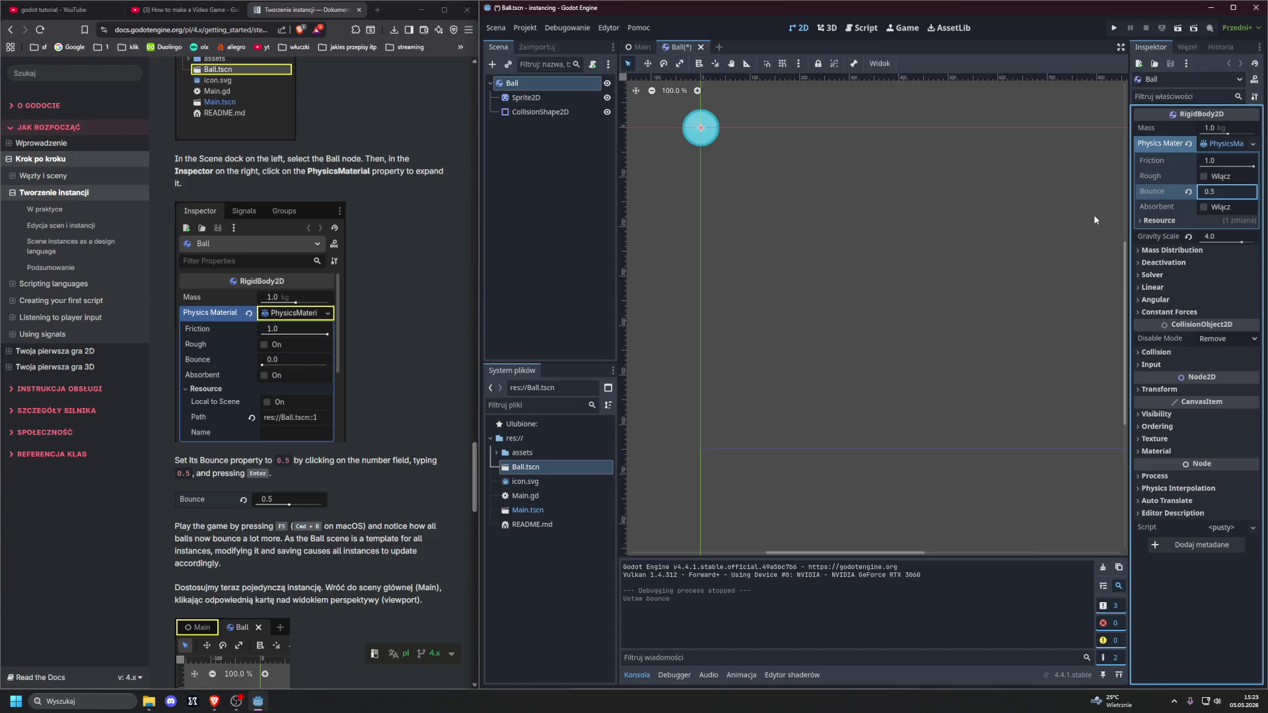
{"action": "key", "text": "Return"}
{"action": "scroll", "coordinate": [369, 349], "scroll_direction": "down", "scroll_amount": 2}
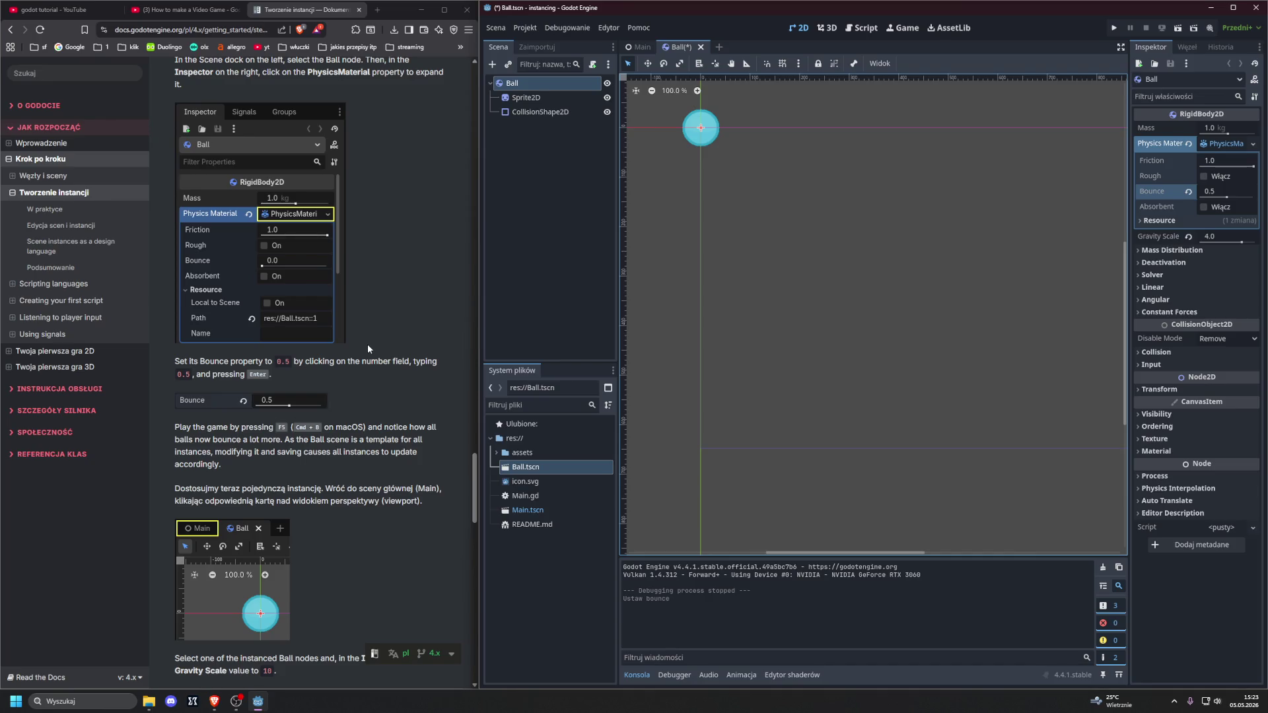
Step: Run the game from the Play button to watch the balls bounce, then stop it
{"action": "left_click", "coordinate": [1114, 28]}
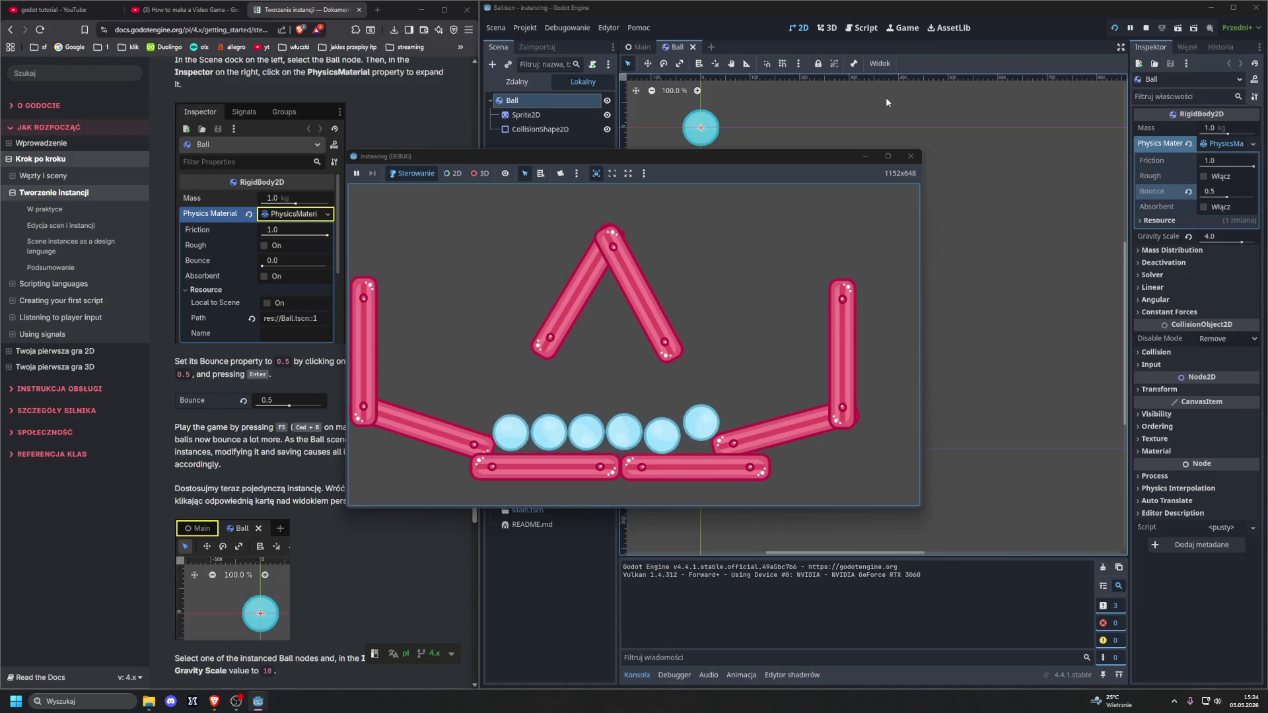
{"action": "left_click", "coordinate": [910, 158]}
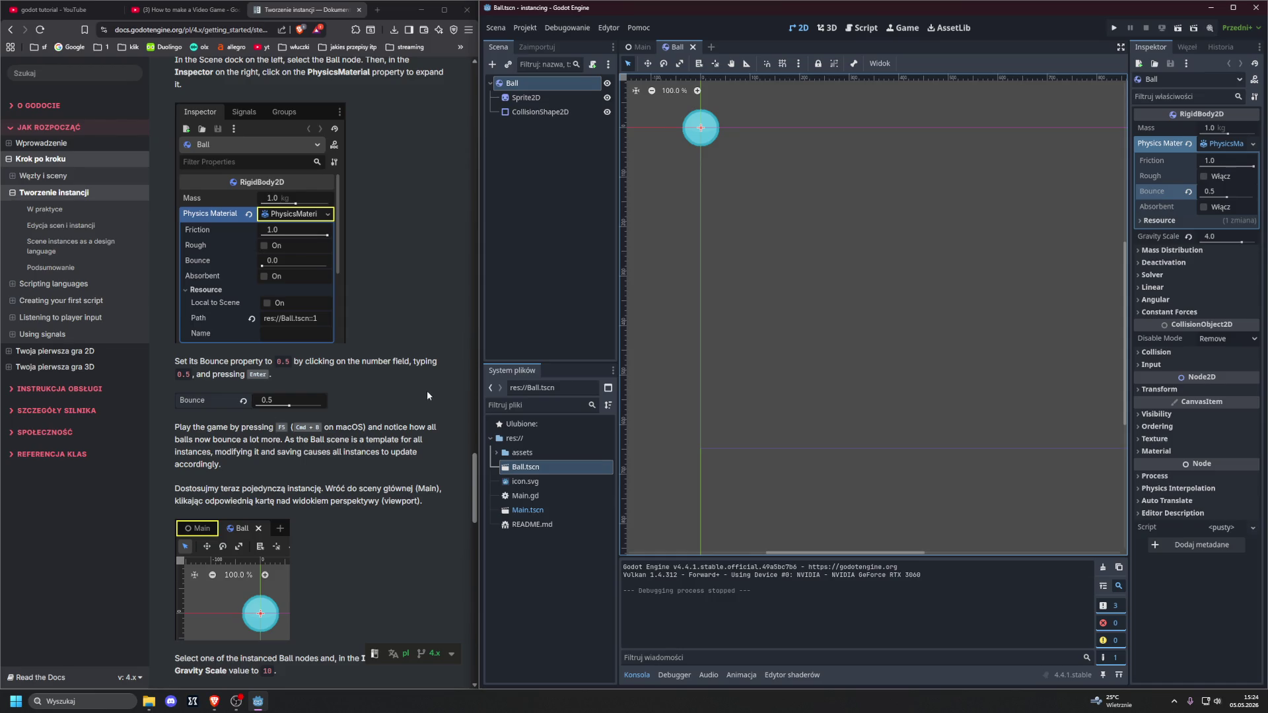
Step: Open Main.gd, then Main.tscn, and show the Main scene in the 2D workspace
{"action": "scroll", "coordinate": [426, 390], "scroll_direction": "down", "scroll_amount": 2}
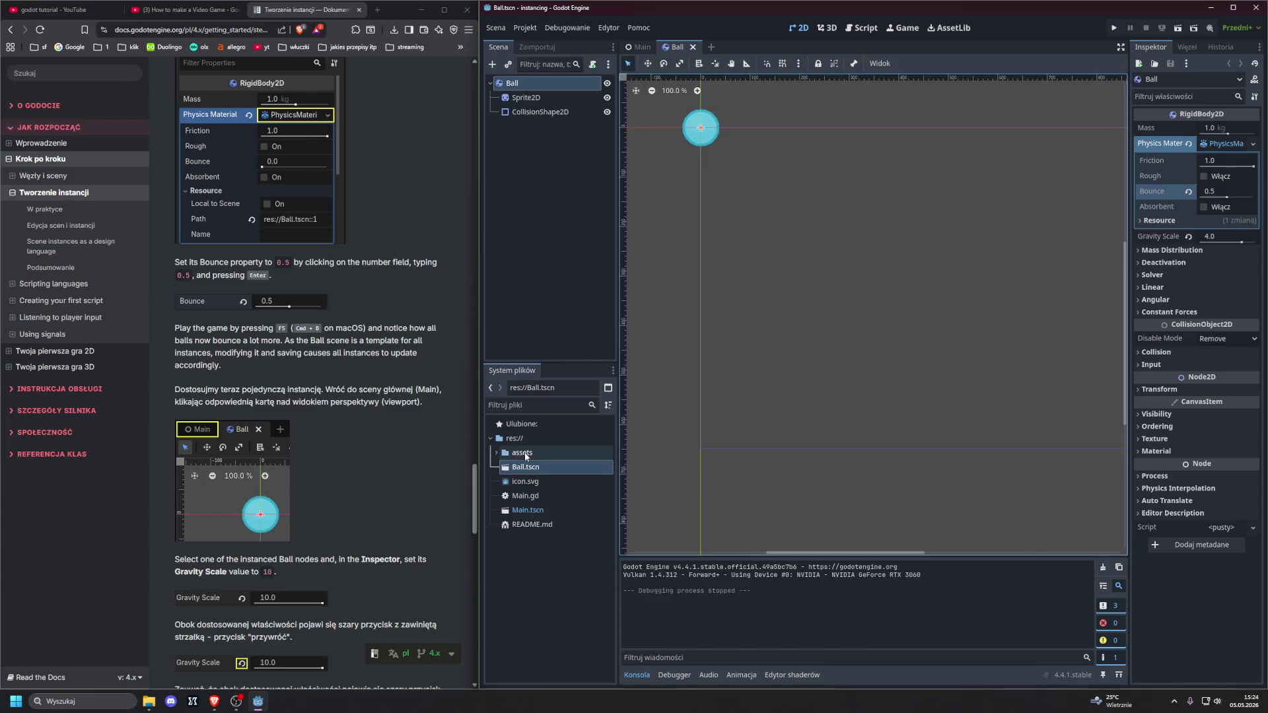
{"action": "double_click", "coordinate": [545, 498]}
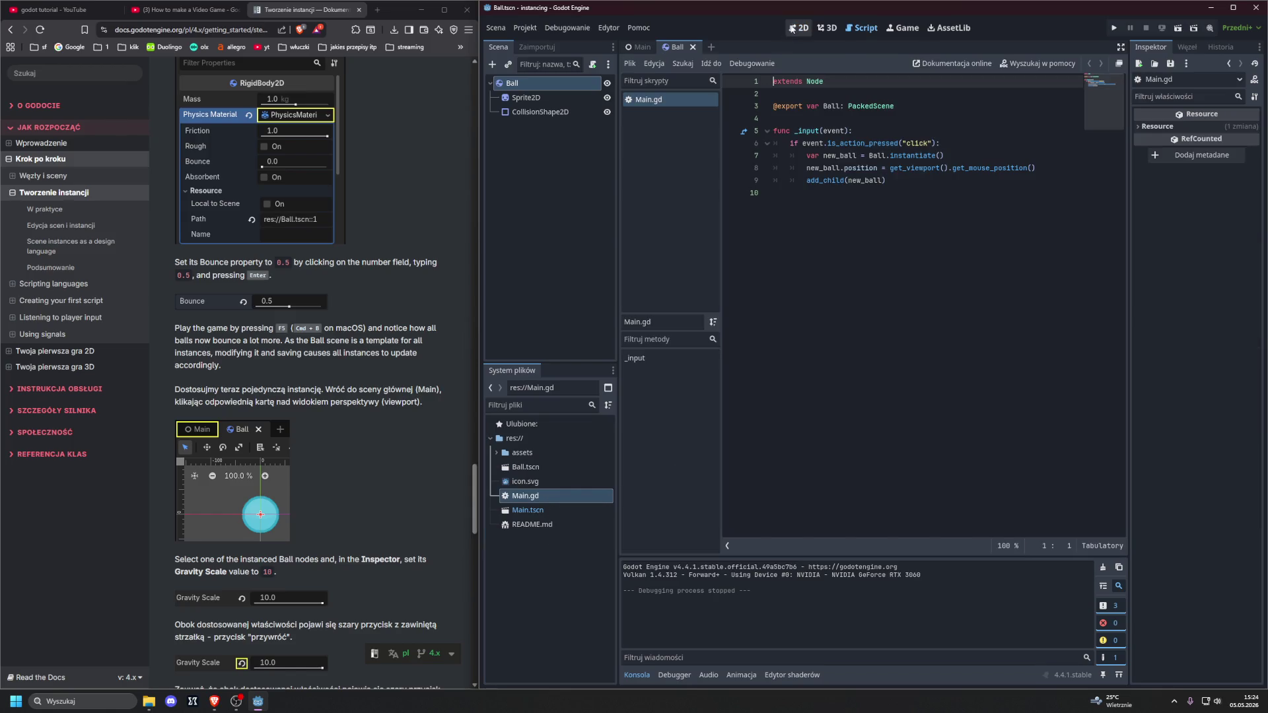
{"action": "left_click", "coordinate": [792, 29]}
{"action": "double_click", "coordinate": [523, 496]}
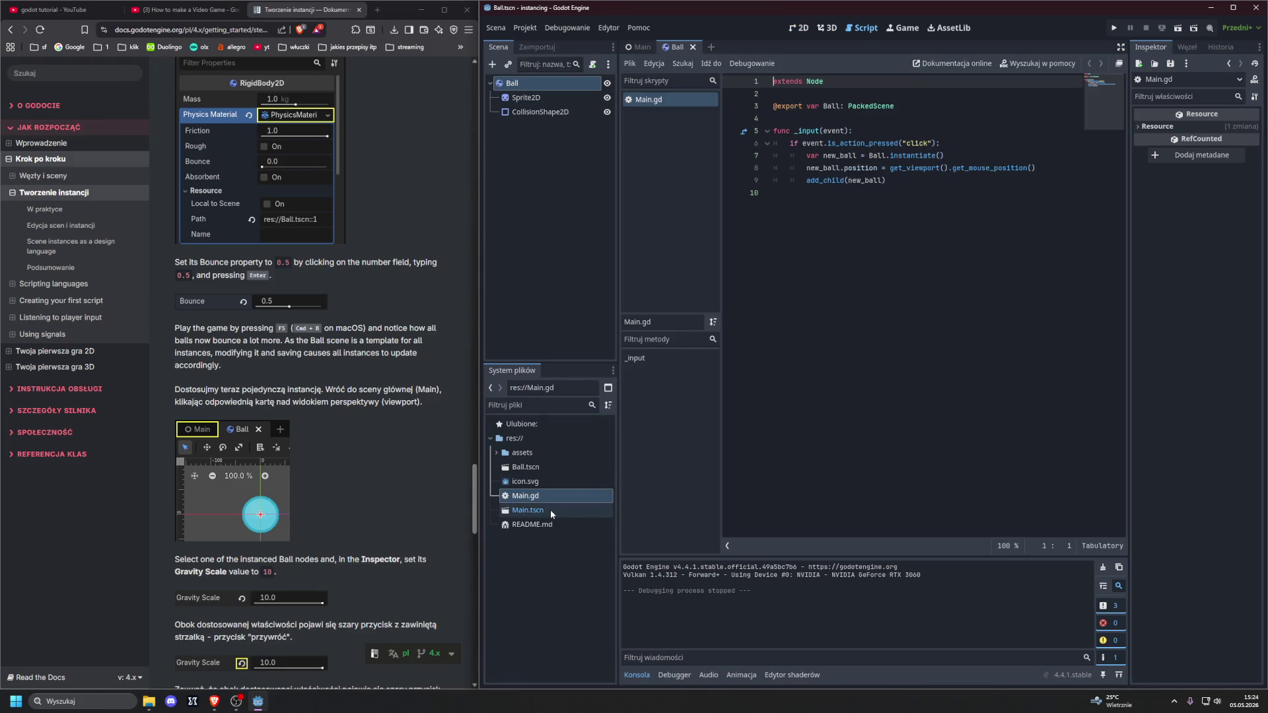
{"action": "double_click", "coordinate": [549, 510]}
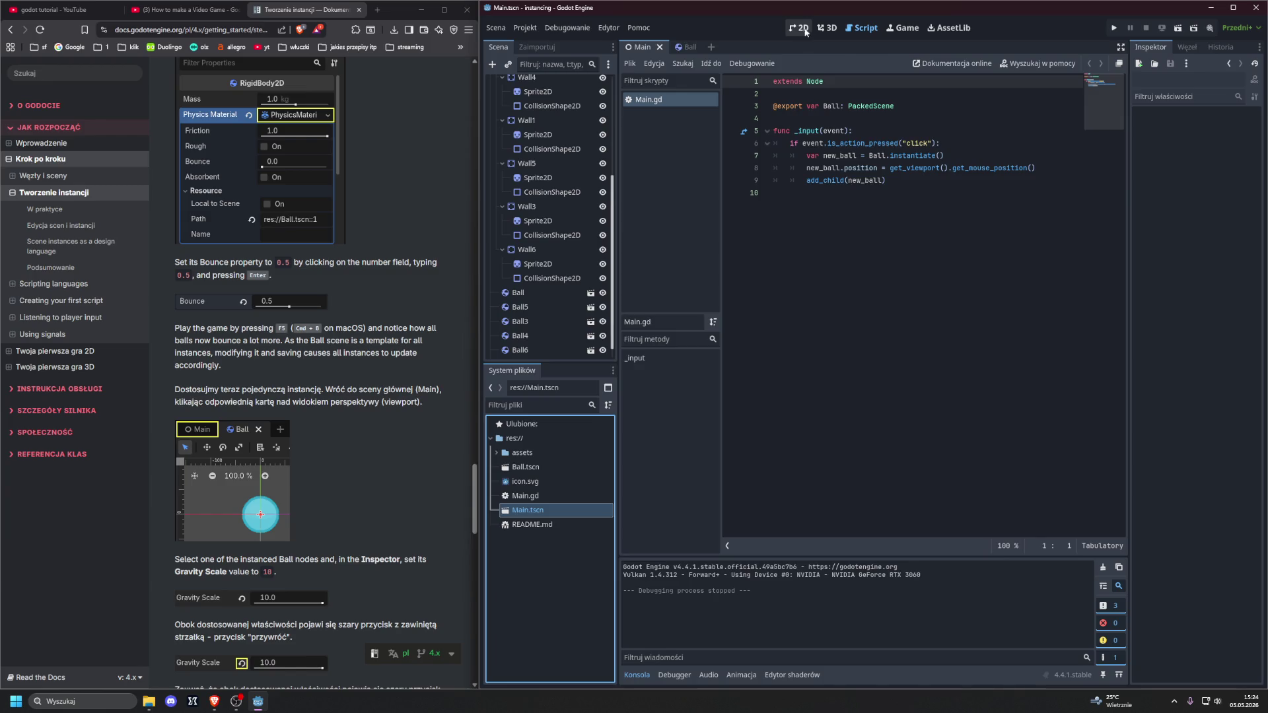
{"action": "left_click", "coordinate": [800, 29]}
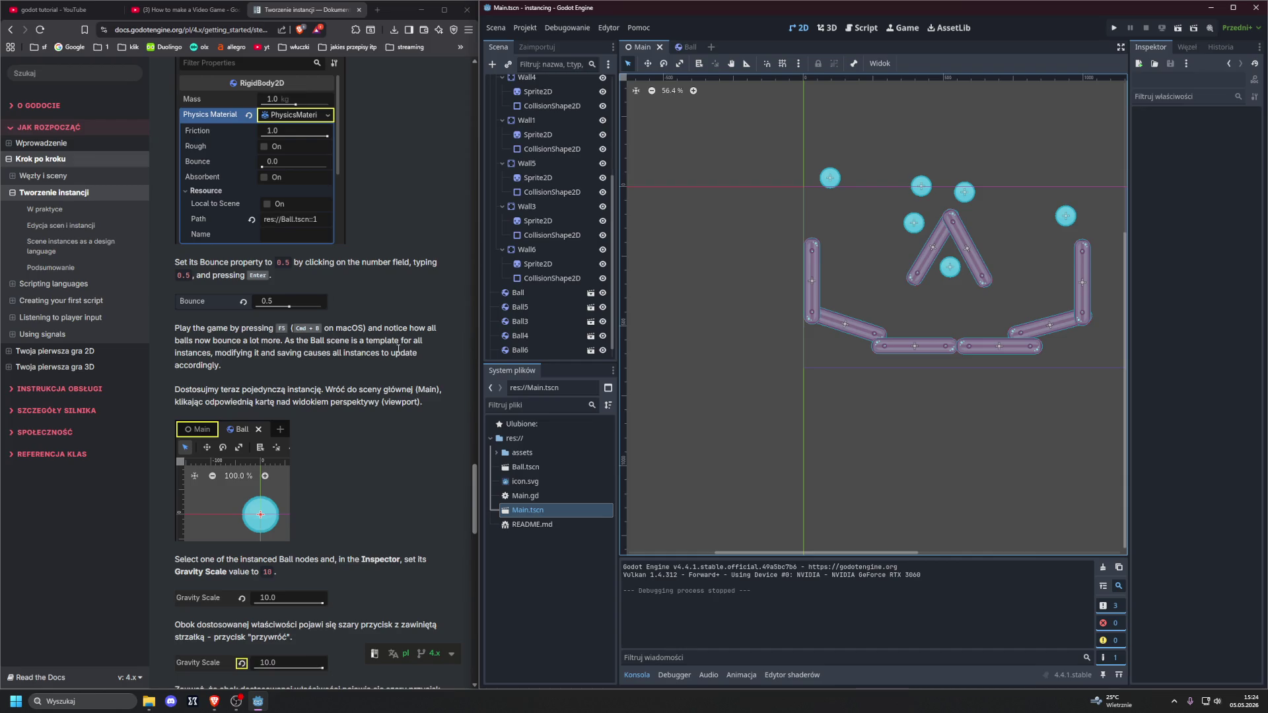
Step: Glance at the Ball scene tab, return to Main, and open a new browser tab
{"action": "left_click", "coordinate": [681, 47]}
{"action": "left_click", "coordinate": [638, 47]}
{"action": "scroll", "coordinate": [352, 420], "scroll_direction": "down", "scroll_amount": 2}
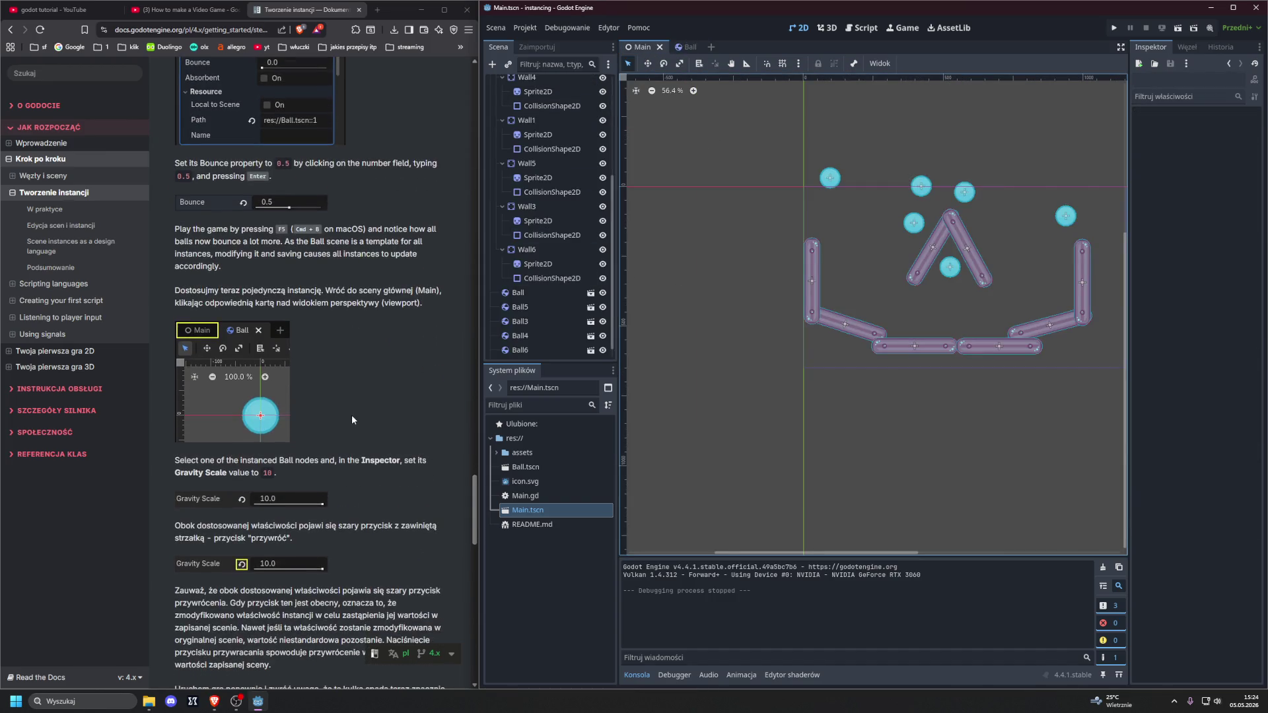
{"action": "scroll", "coordinate": [352, 417], "scroll_direction": "down", "scroll_amount": 2}
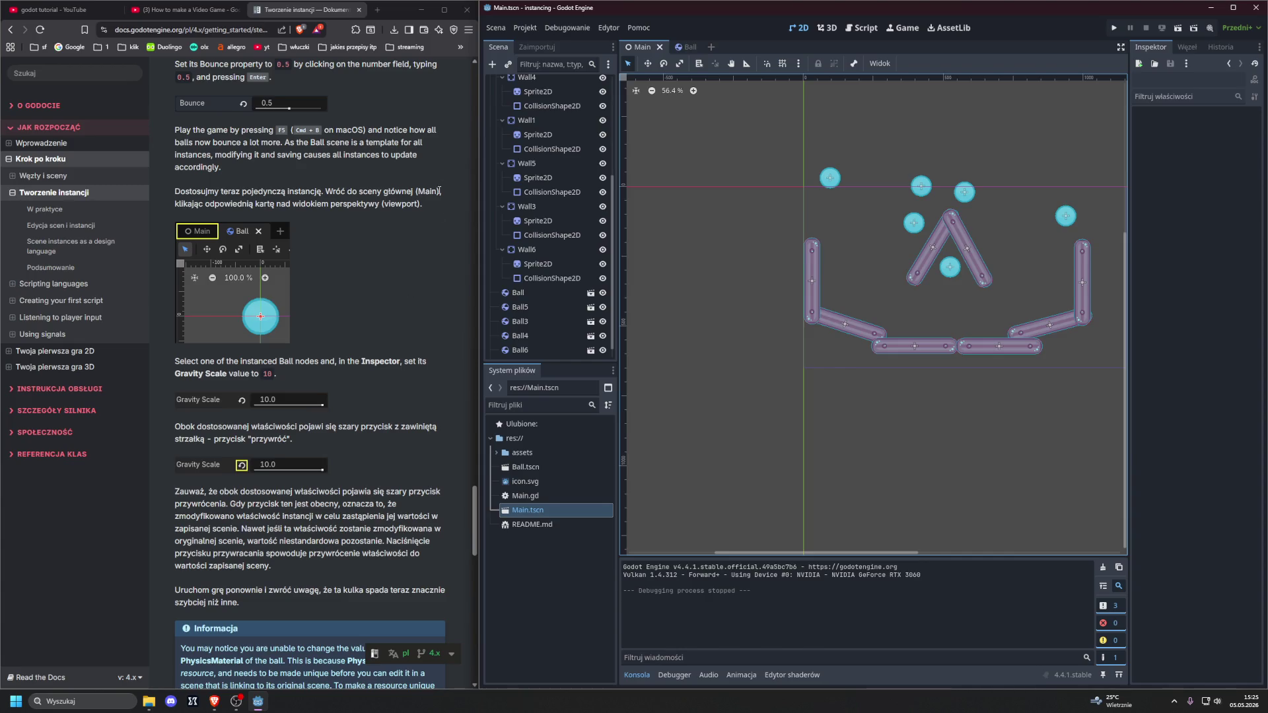
{"action": "left_click", "coordinate": [376, 9]}
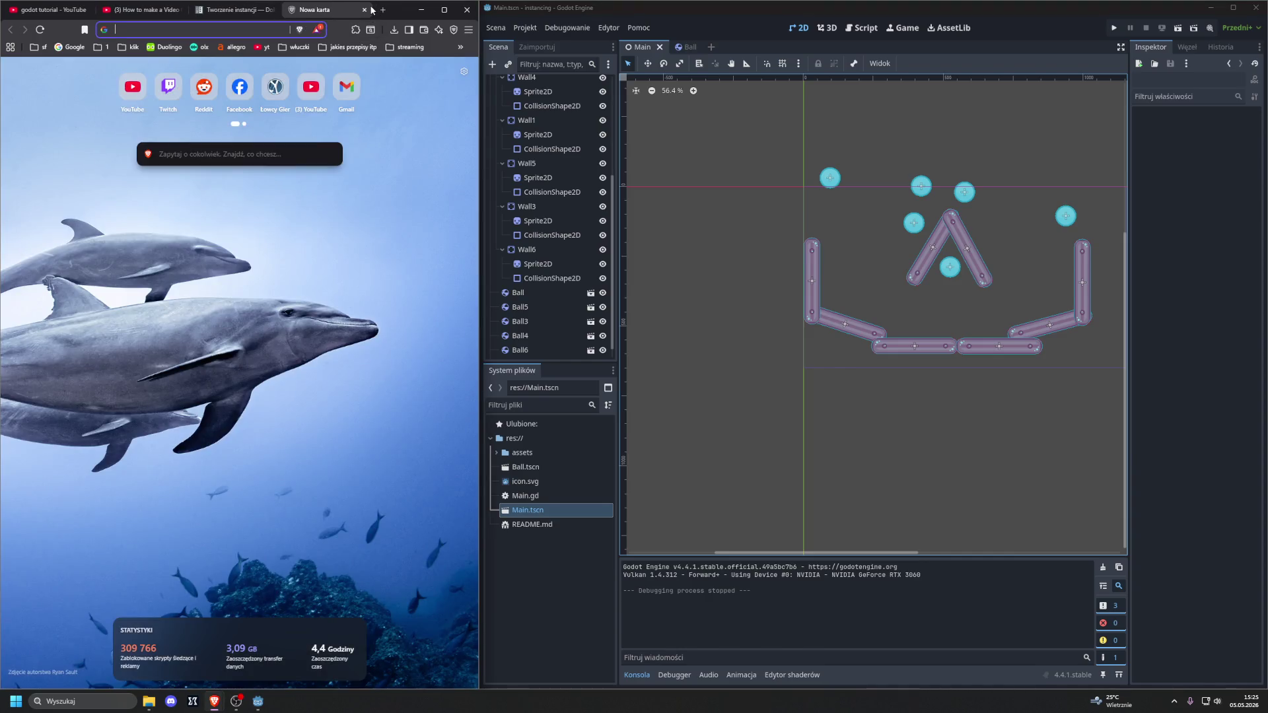
Step: Search the web for 'lighthse', browse the Filmweb Lighthouse (2019) page, then close it
{"action": "type", "text": "lighthou"}
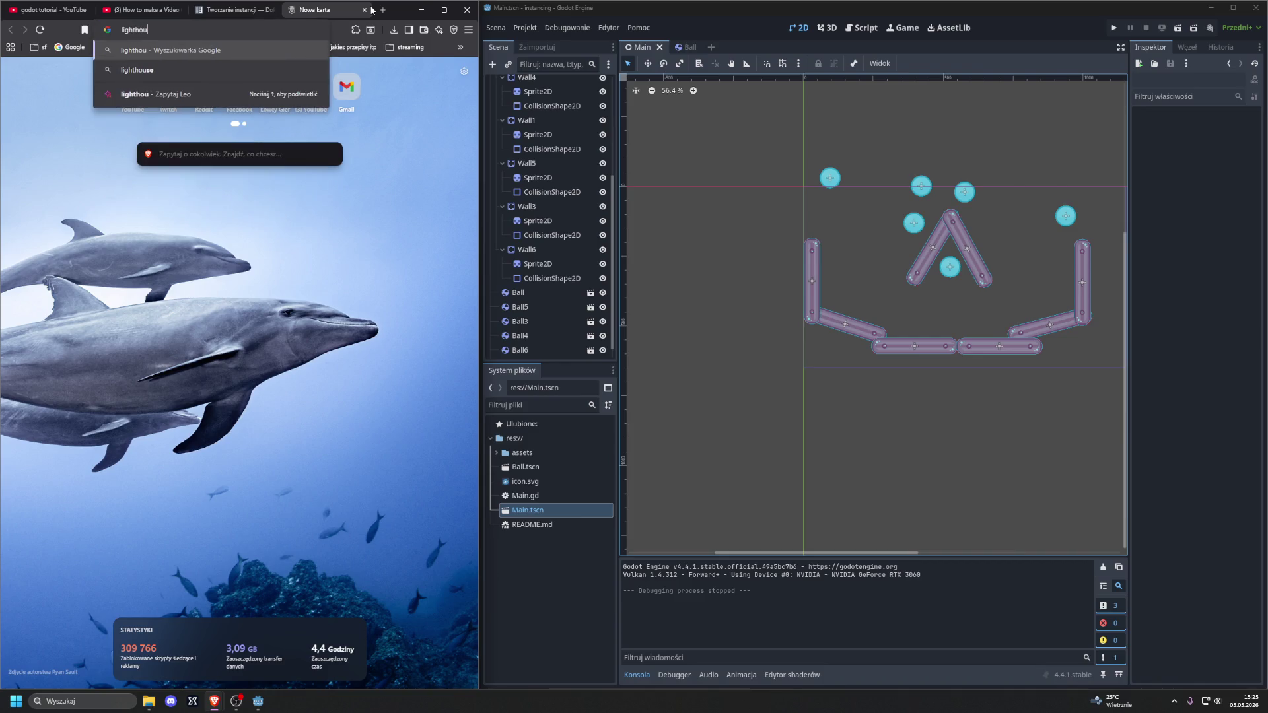
{"action": "type", "text": "se"}
{"action": "key", "text": "Return"}
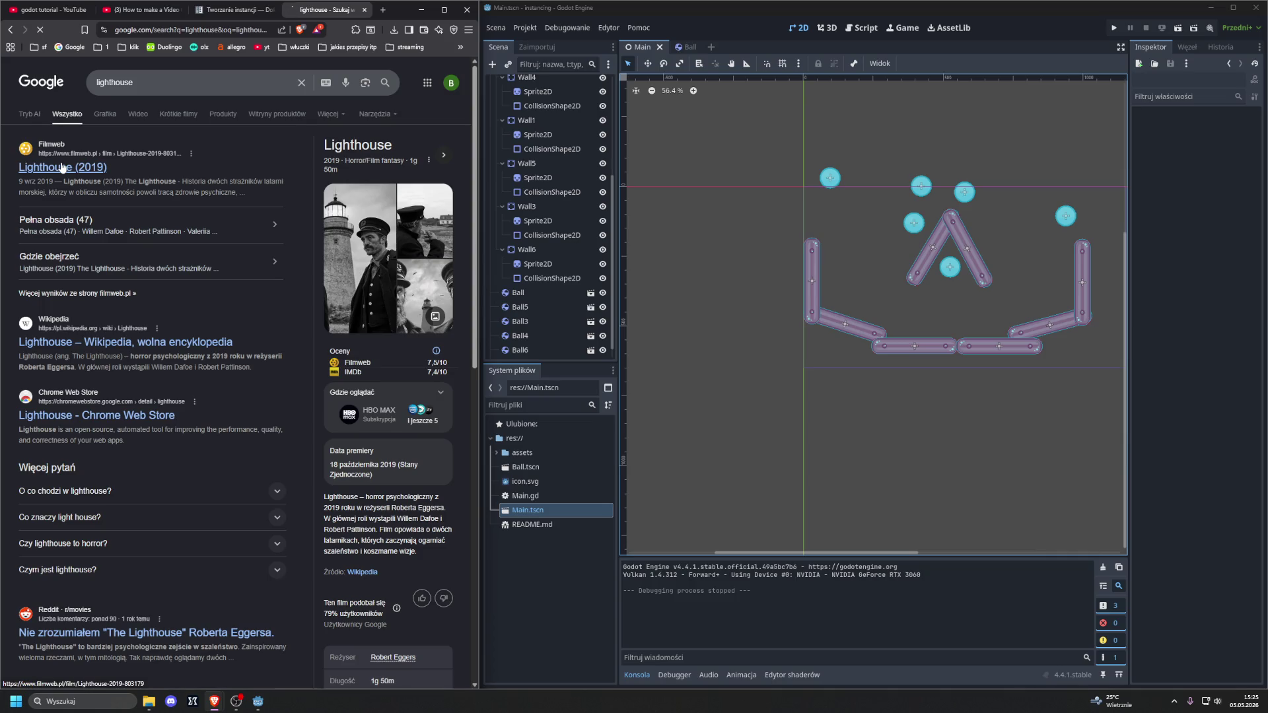
{"action": "left_click", "coordinate": [61, 167]}
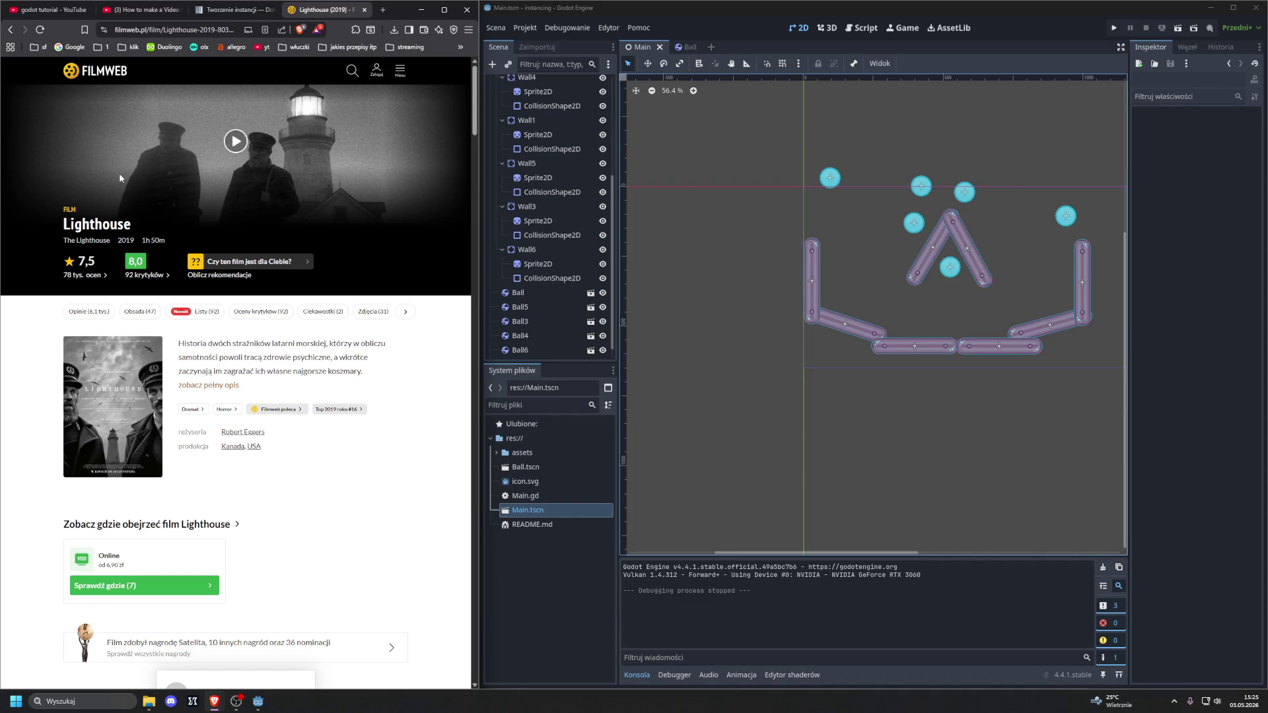
{"action": "scroll", "coordinate": [119, 174], "scroll_direction": "down", "scroll_amount": 8}
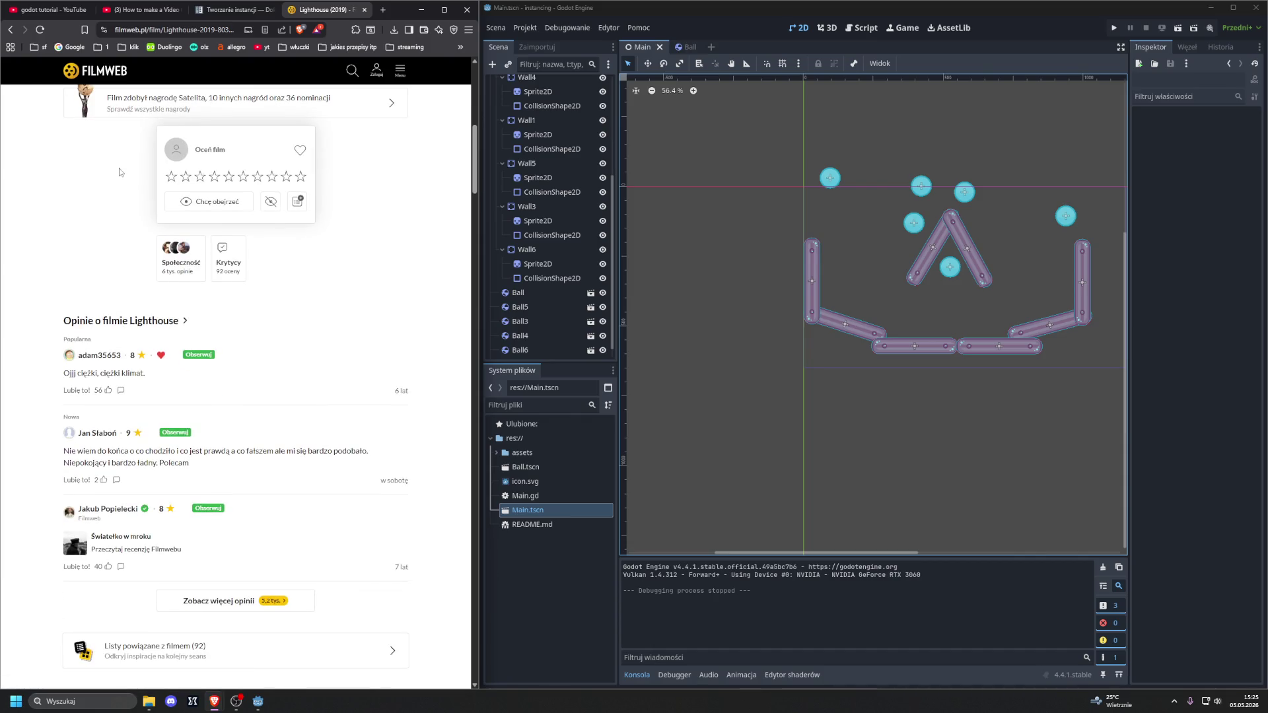
{"action": "scroll", "coordinate": [120, 172], "scroll_direction": "down", "scroll_amount": 5}
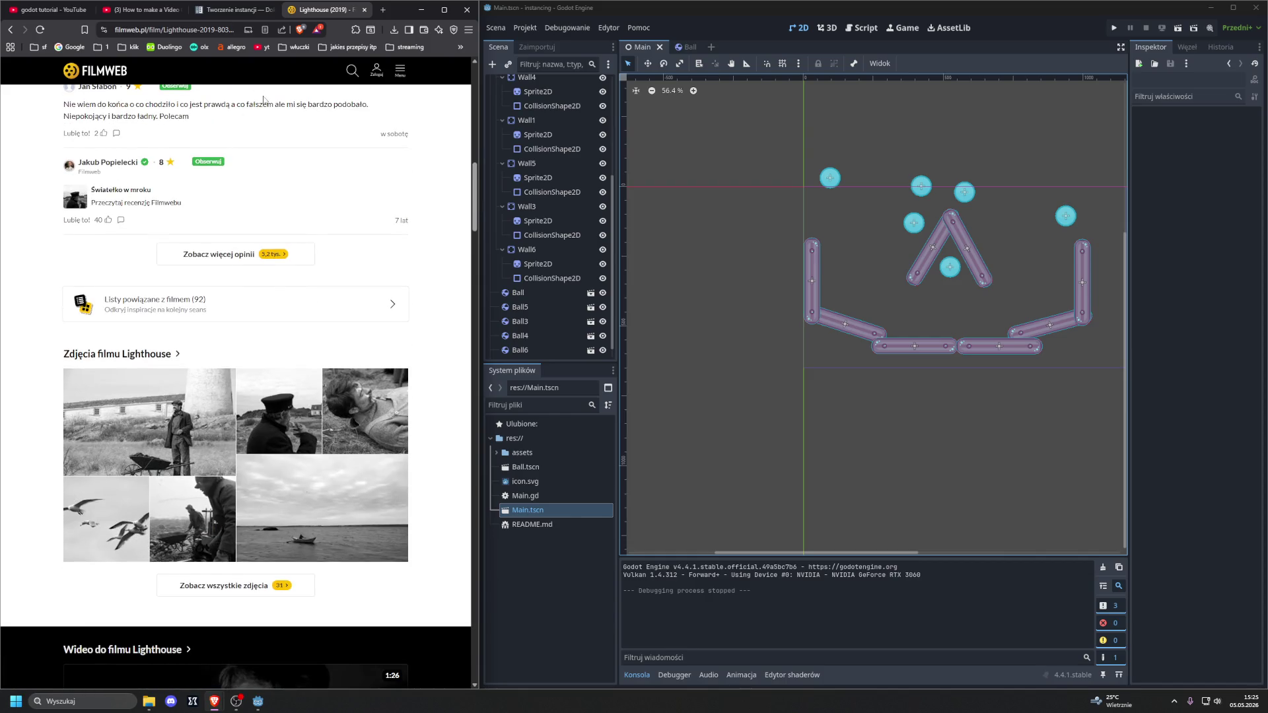
{"action": "middle_click", "coordinate": [315, 8]}
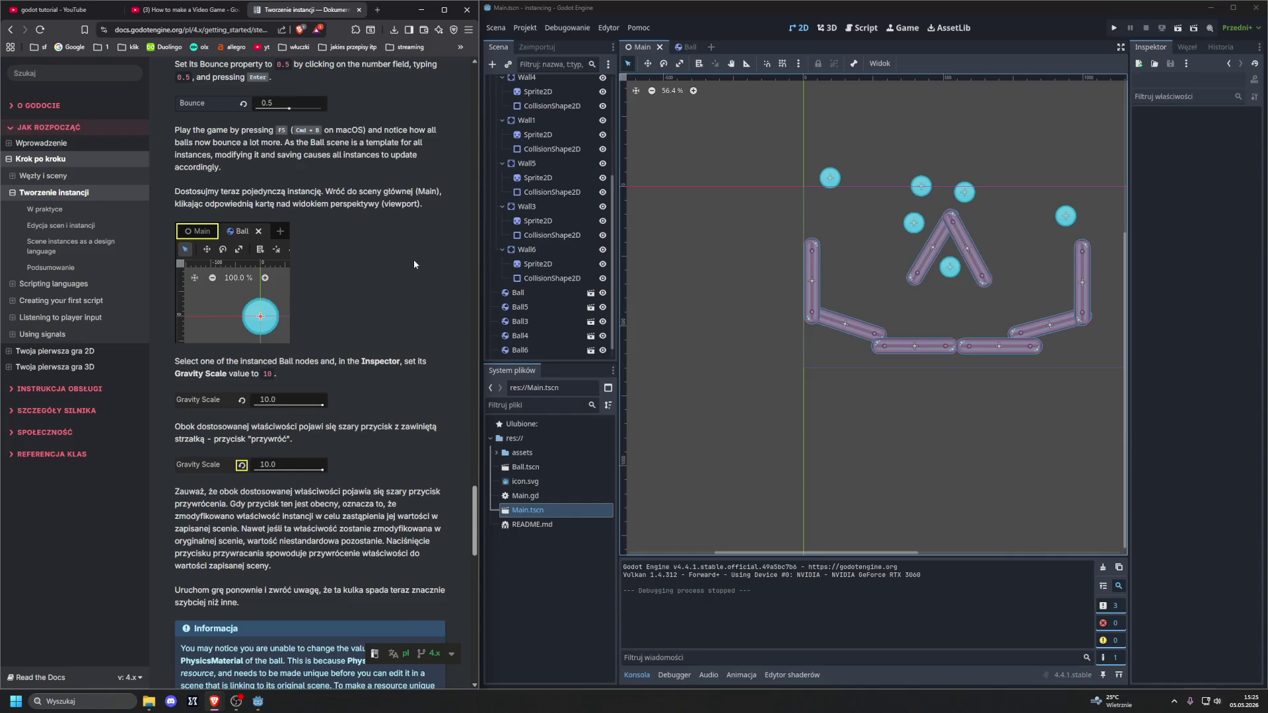
Step: Open and close a blank browser tab, then select the Ball instance in Godot
{"action": "left_click", "coordinate": [377, 9]}
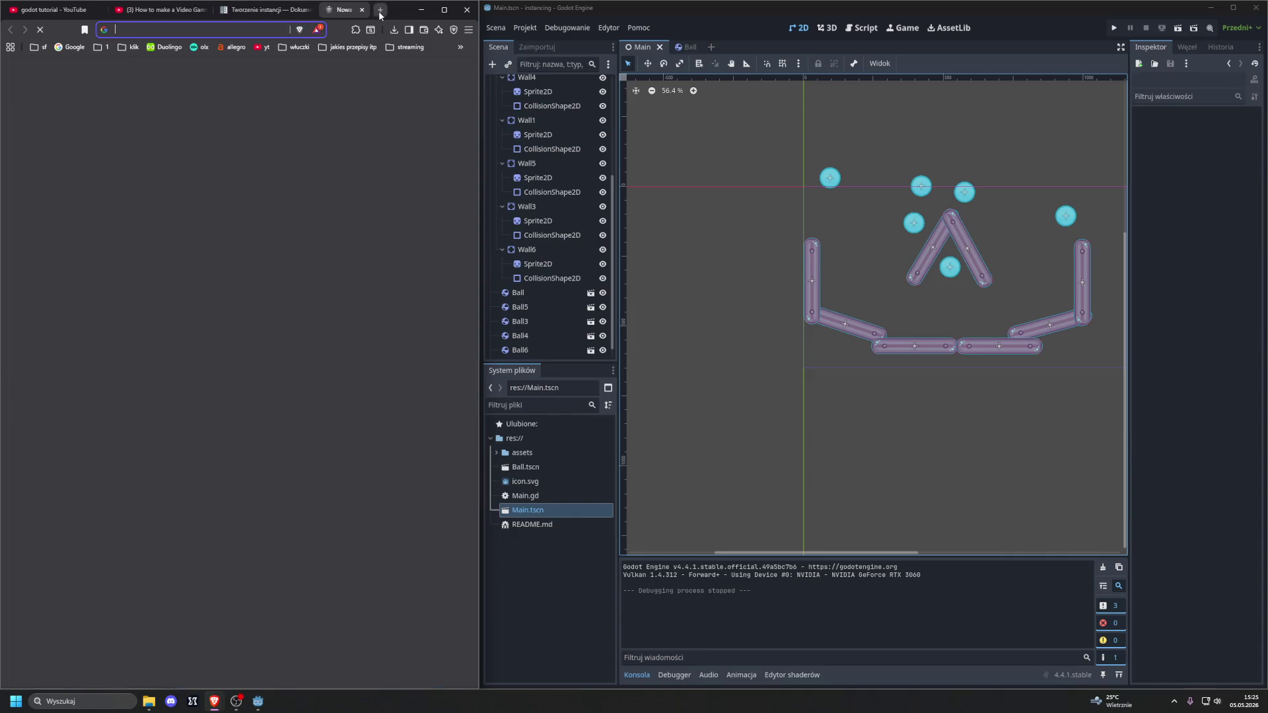
{"action": "key", "text": "ctrl+w"}
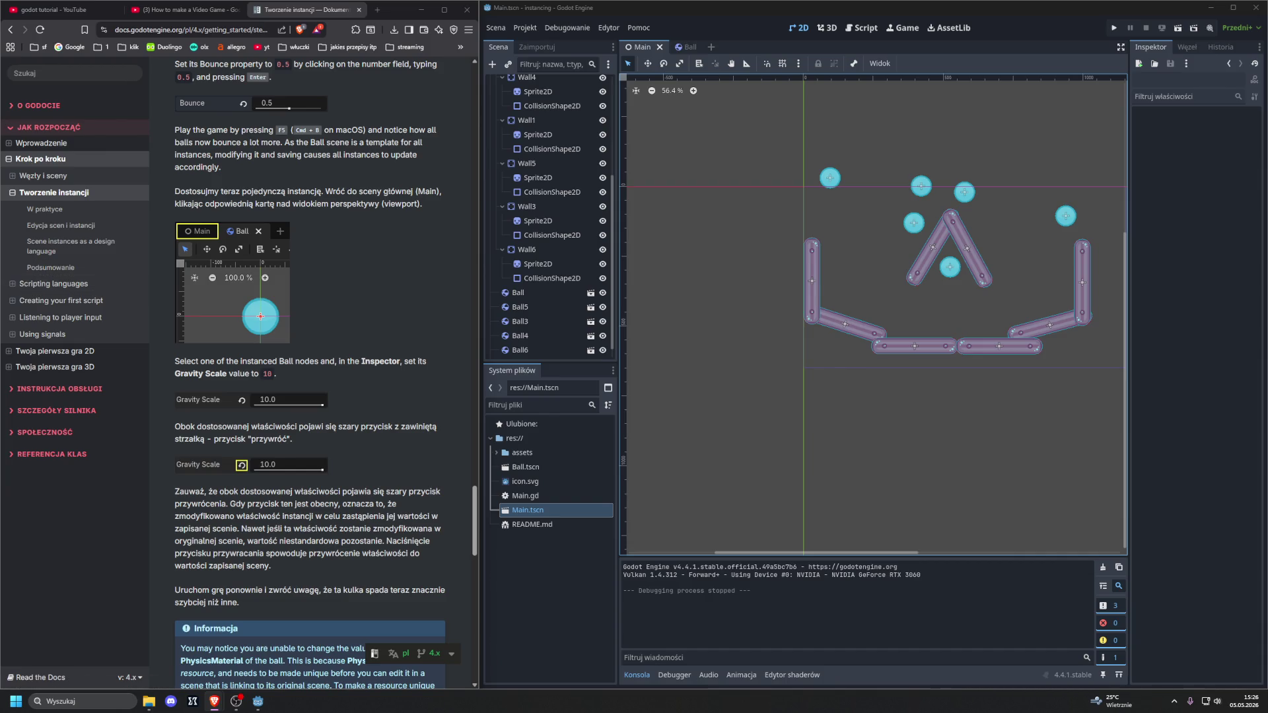
{"action": "left_click", "coordinate": [539, 293]}
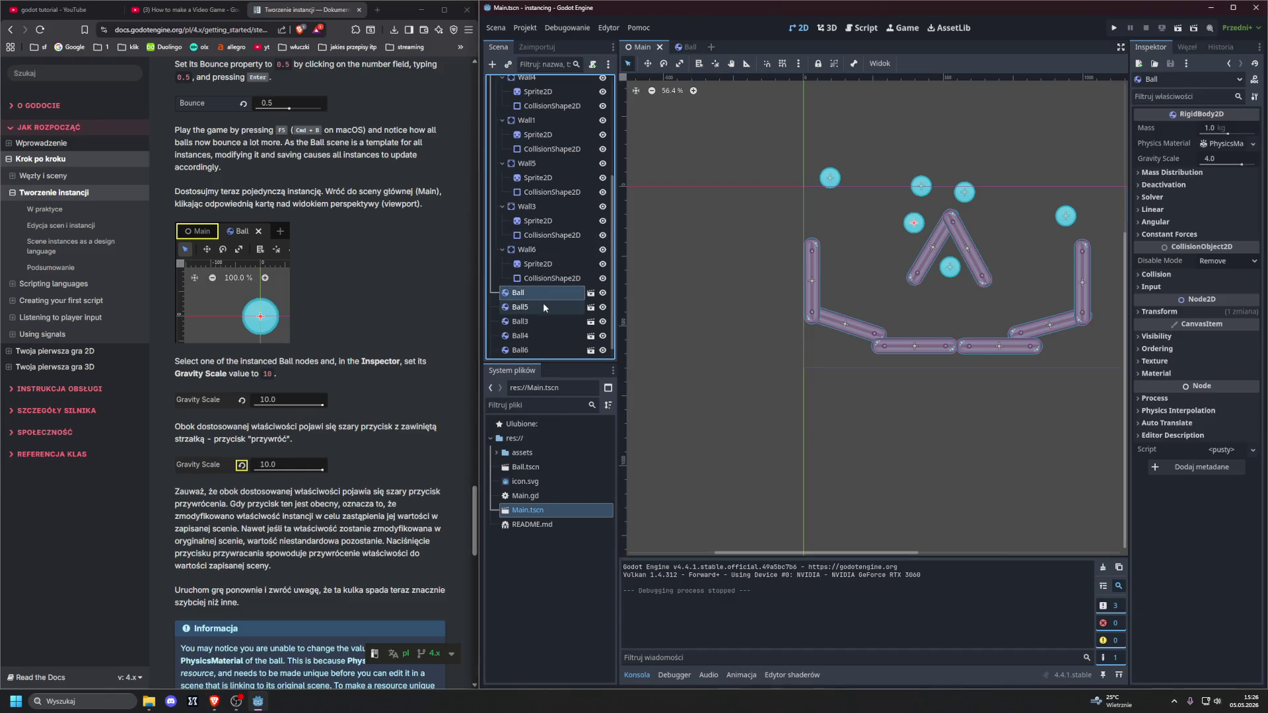
Step: Select Ball5 and override its Gravity Scale to 10 in the Inspector
{"action": "left_click", "coordinate": [543, 307]}
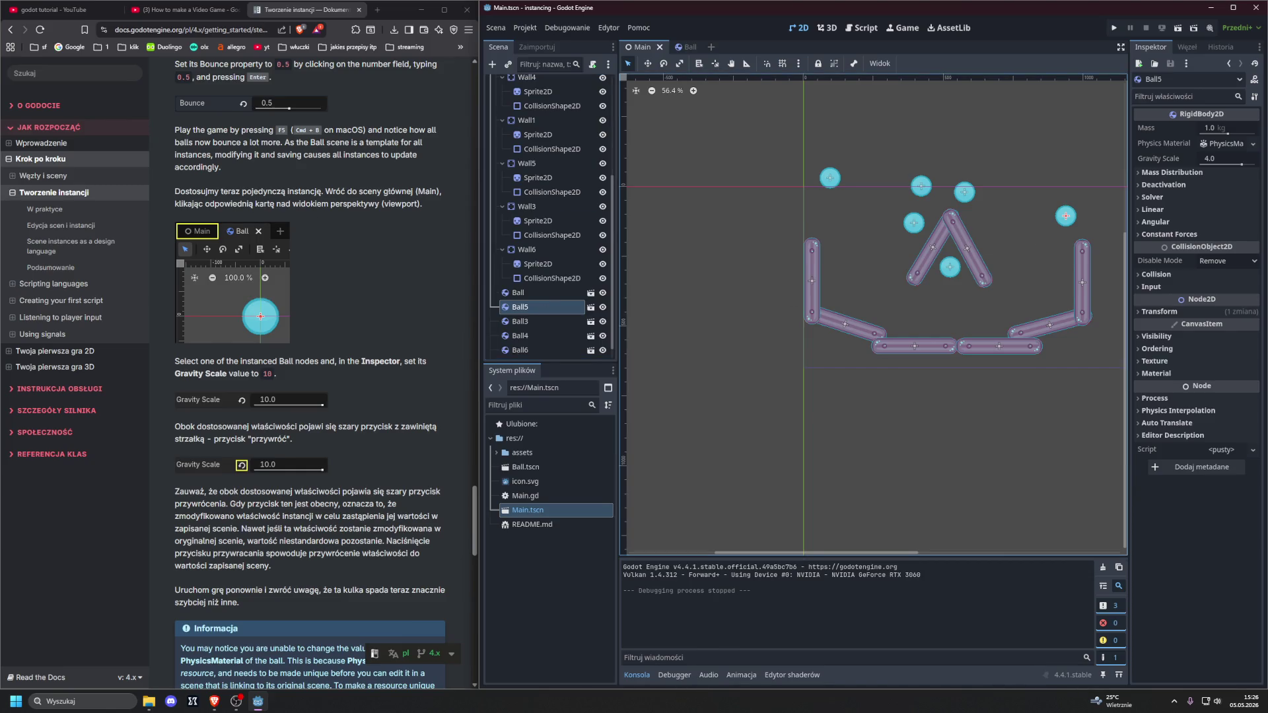
{"action": "left_click", "coordinate": [474, 521]}
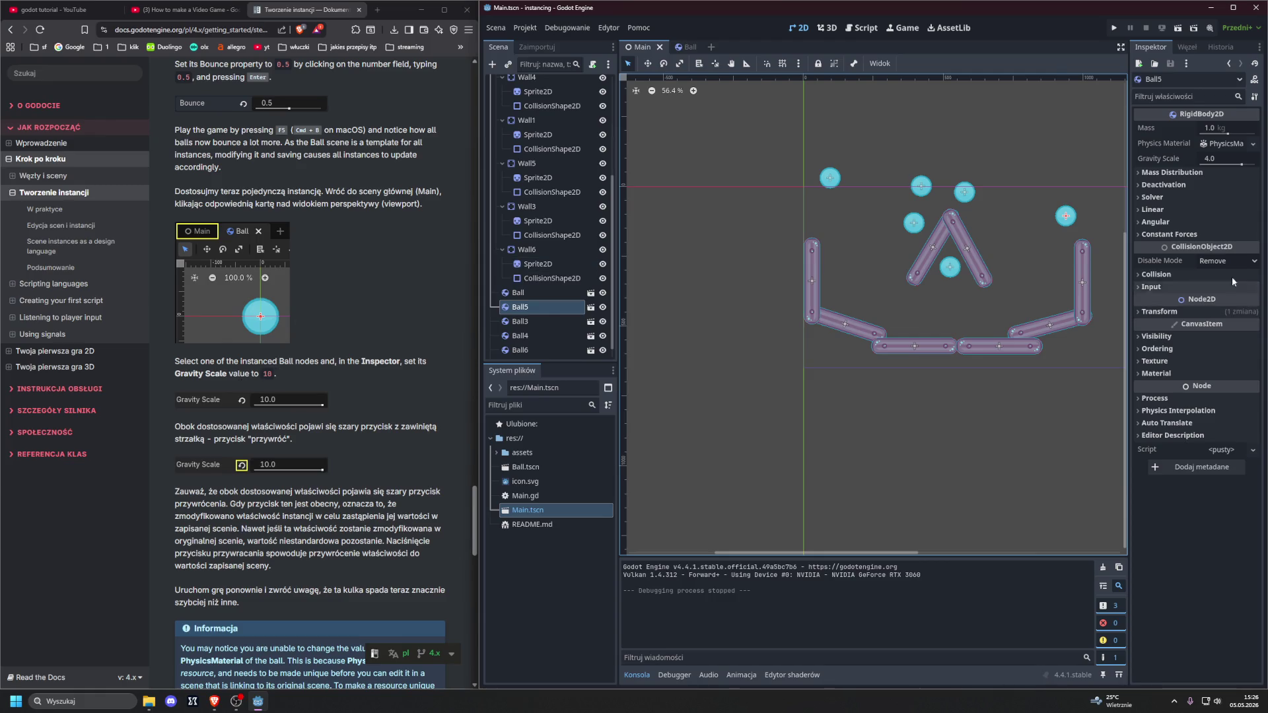
{"action": "left_click", "coordinate": [1221, 159]}
{"action": "type", "text": "10"}
{"action": "key", "text": "Return"}
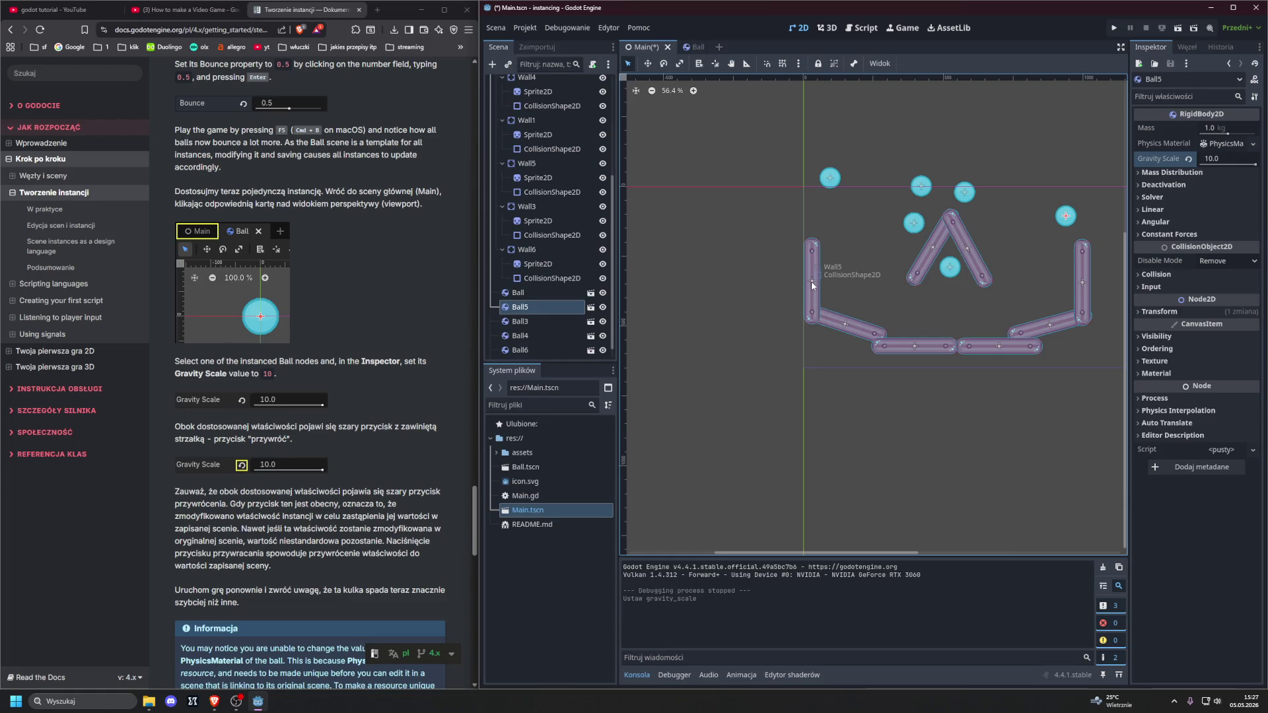
Step: Run and stop the game three times to watch Ball5 fall faster than the others
{"action": "left_click", "coordinate": [1114, 28]}
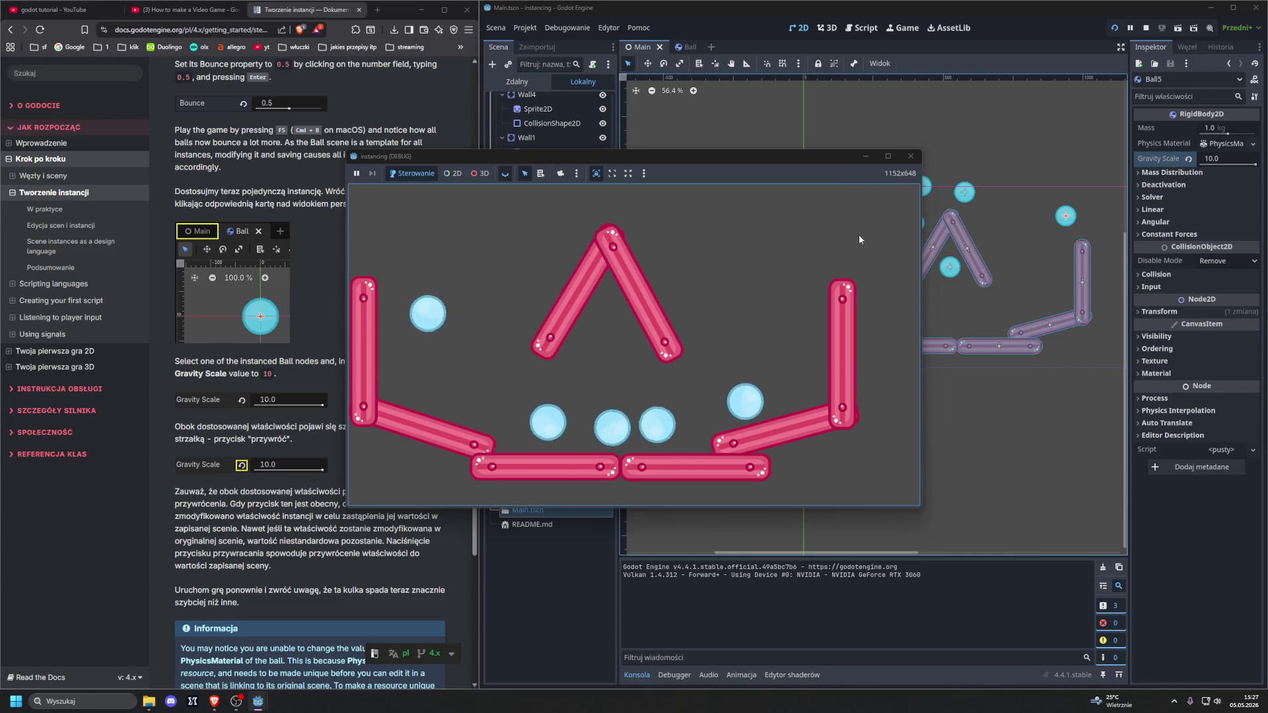
{"action": "left_click", "coordinate": [910, 157]}
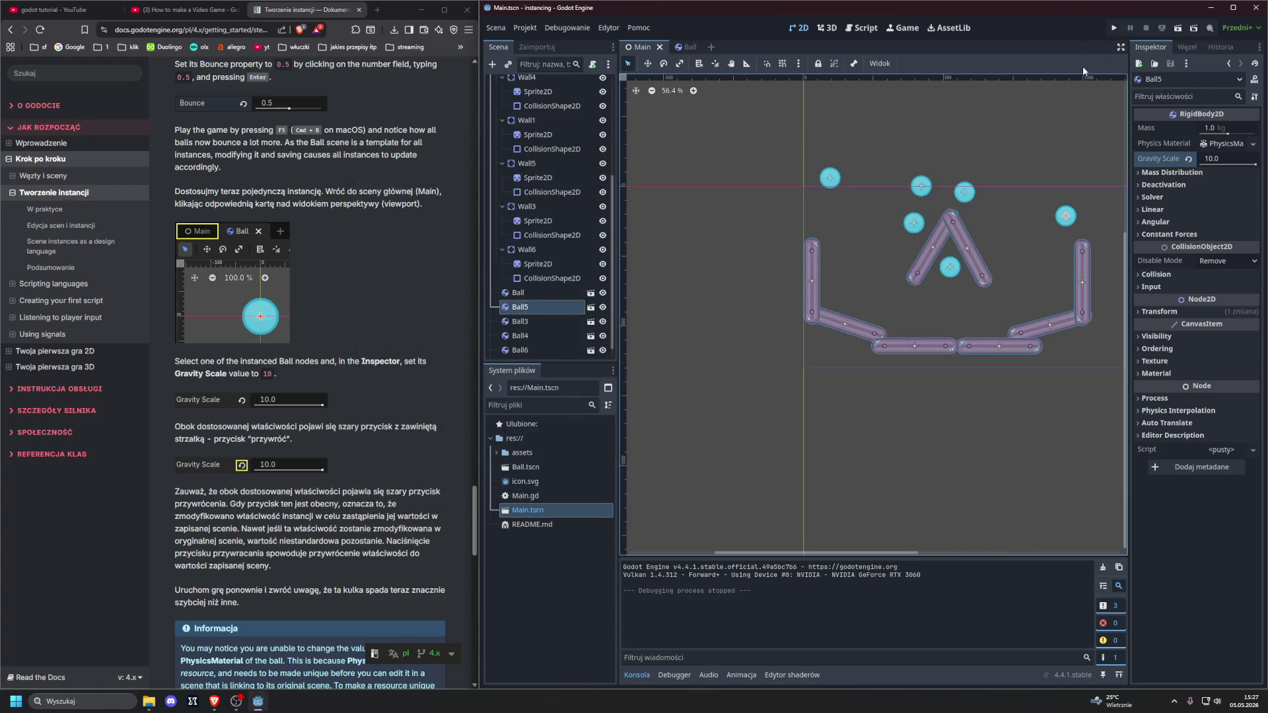
{"action": "key", "text": "F5"}
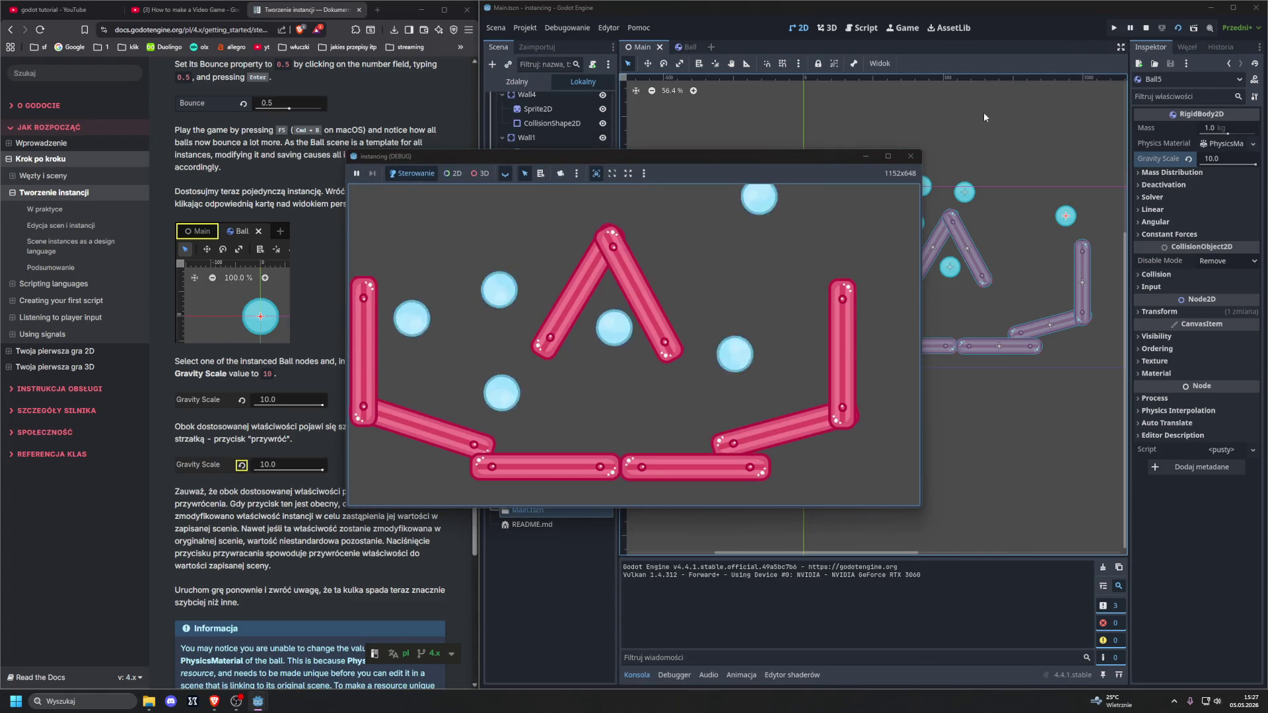
{"action": "key", "text": "F8"}
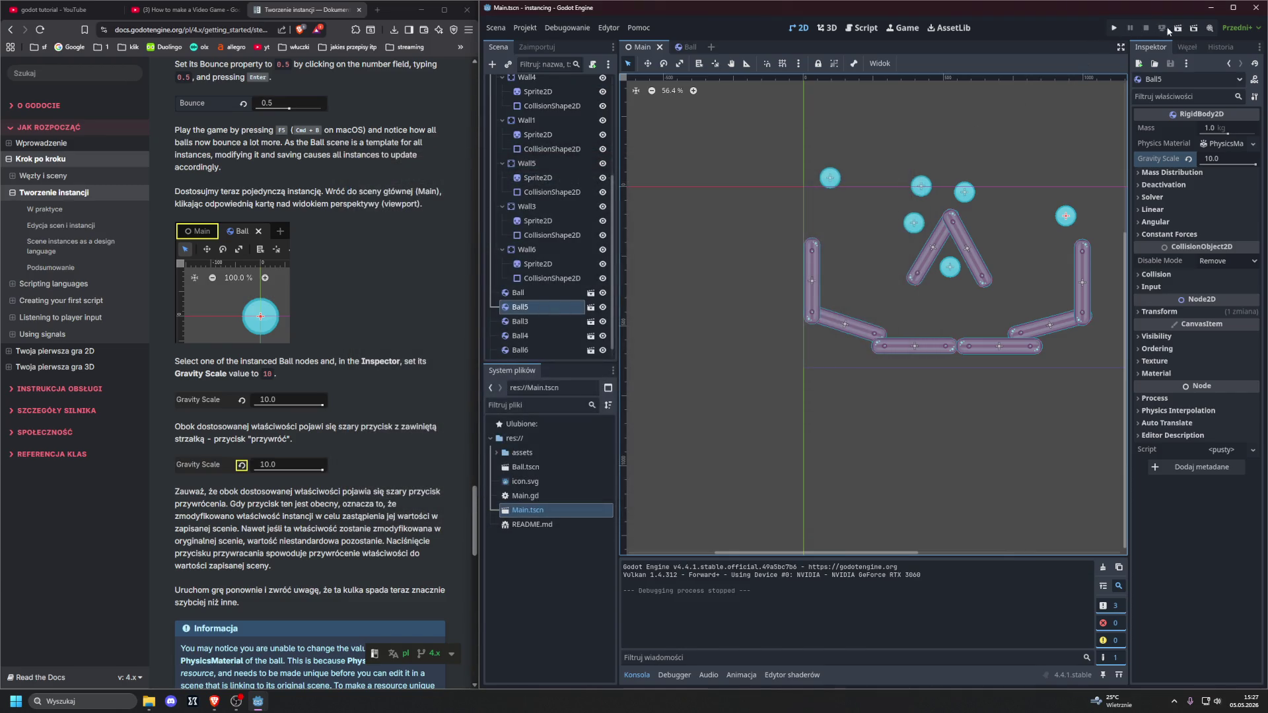
{"action": "left_click", "coordinate": [1115, 30]}
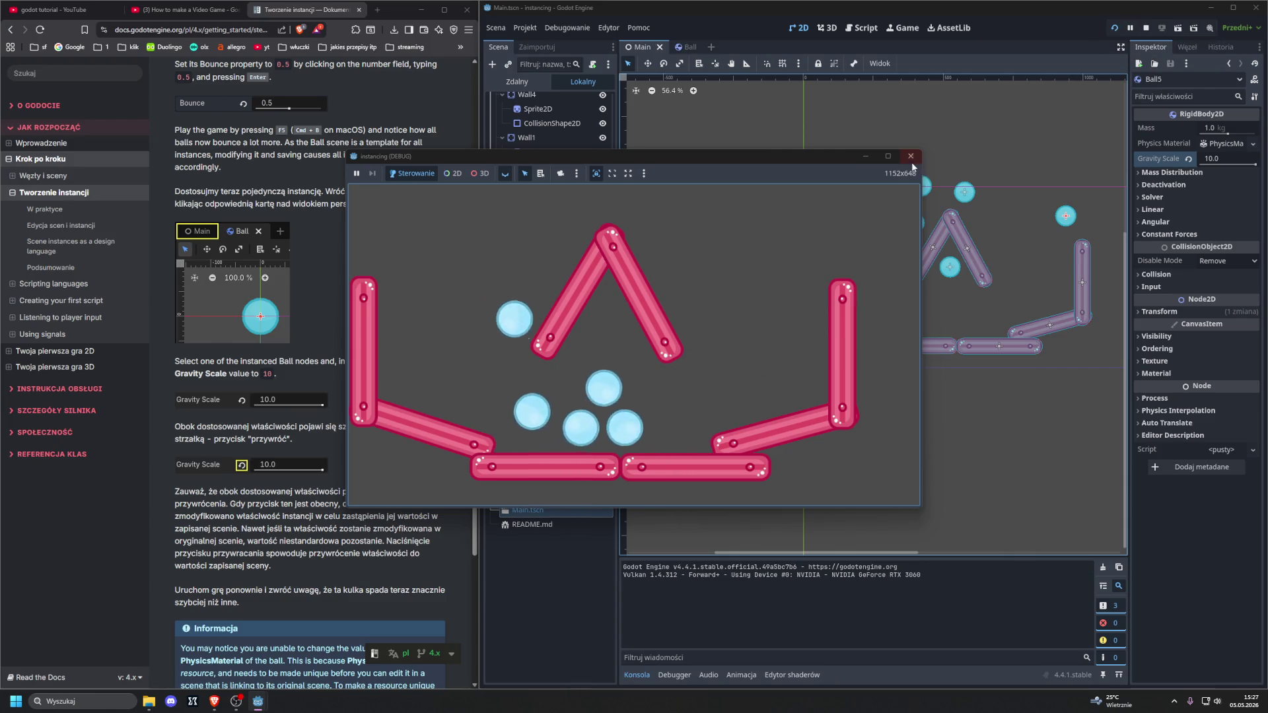
{"action": "left_click", "coordinate": [910, 156]}
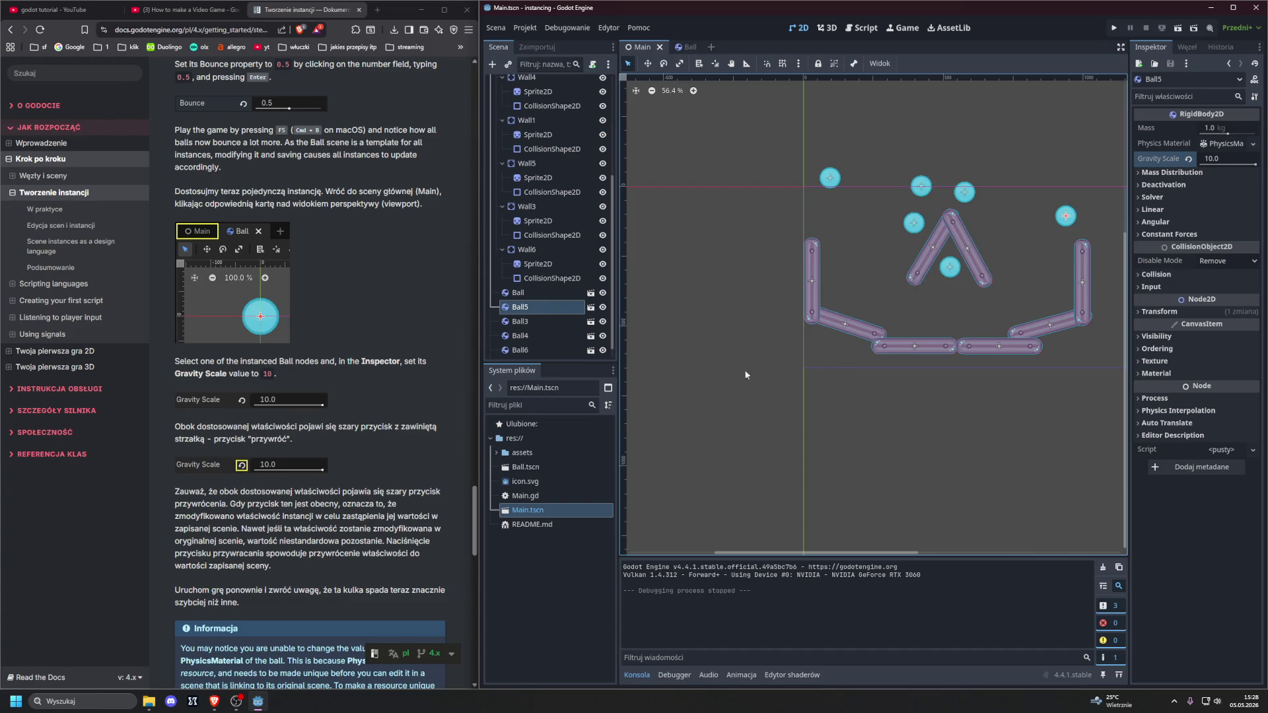
{"action": "scroll", "coordinate": [301, 436], "scroll_direction": "down", "scroll_amount": 5}
{"action": "scroll", "coordinate": [302, 437], "scroll_direction": "down", "scroll_amount": 3}
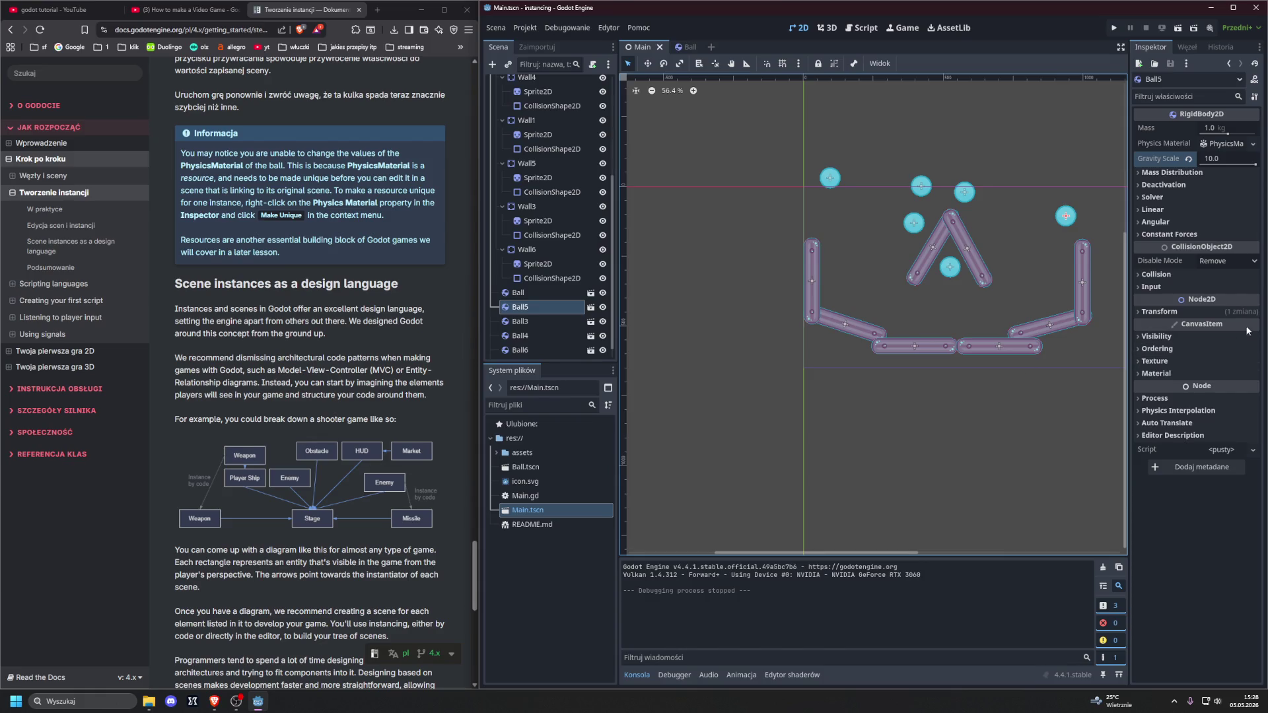
Step: Expand Ball5's Physics Material to reveal Friction 1.0 and Bounce 0.5, leaving them unchanged
{"action": "left_click", "coordinate": [1186, 144]}
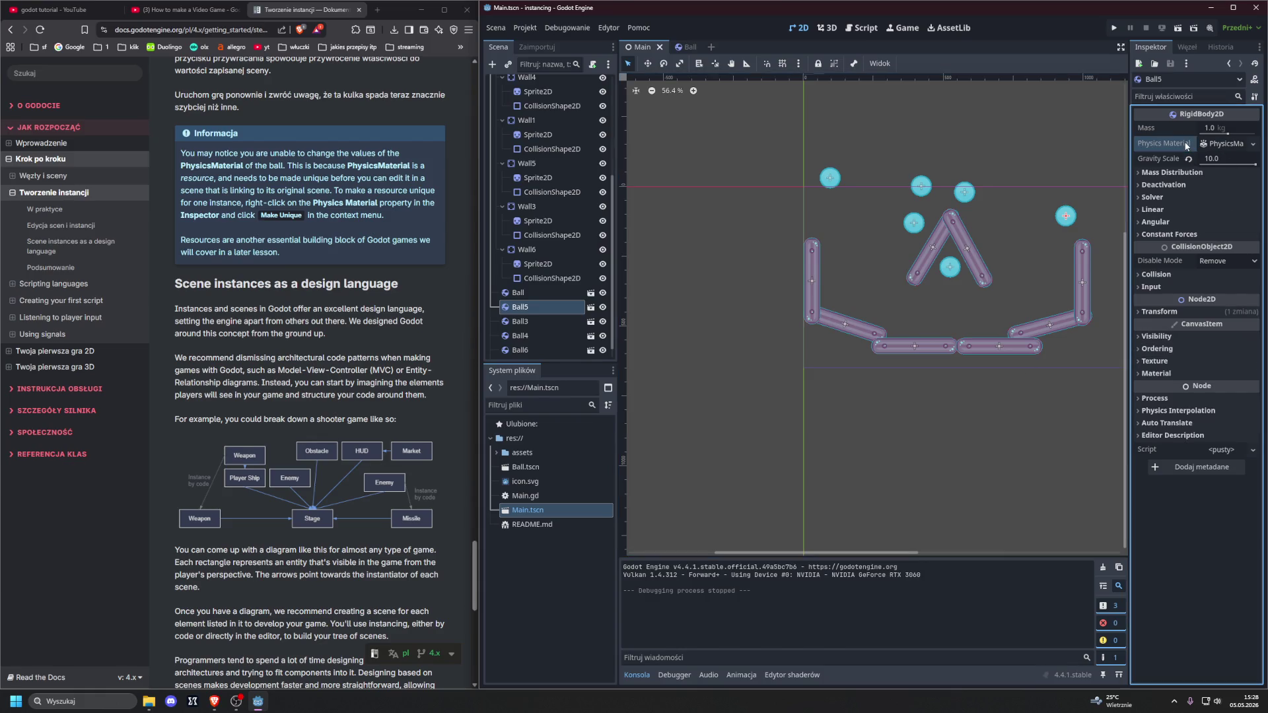
{"action": "left_click", "coordinate": [1219, 144]}
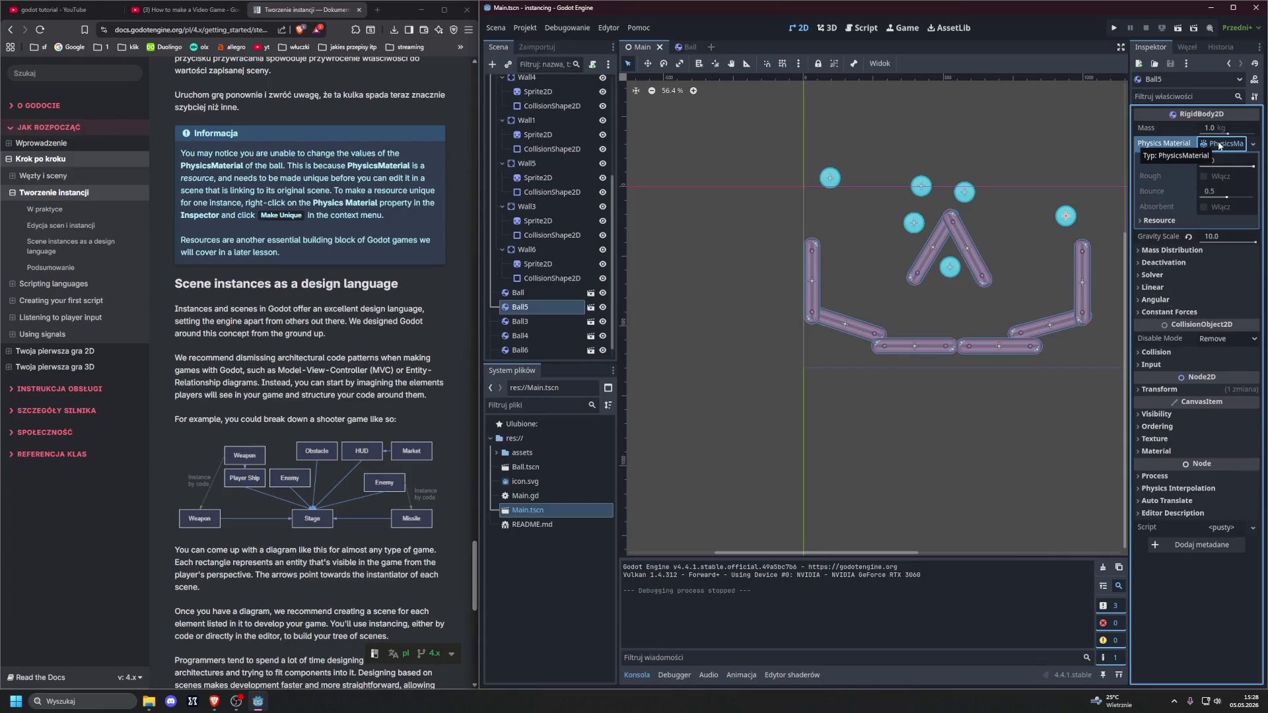
{"action": "left_click", "coordinate": [1208, 162]}
{"action": "key", "text": "Return"}
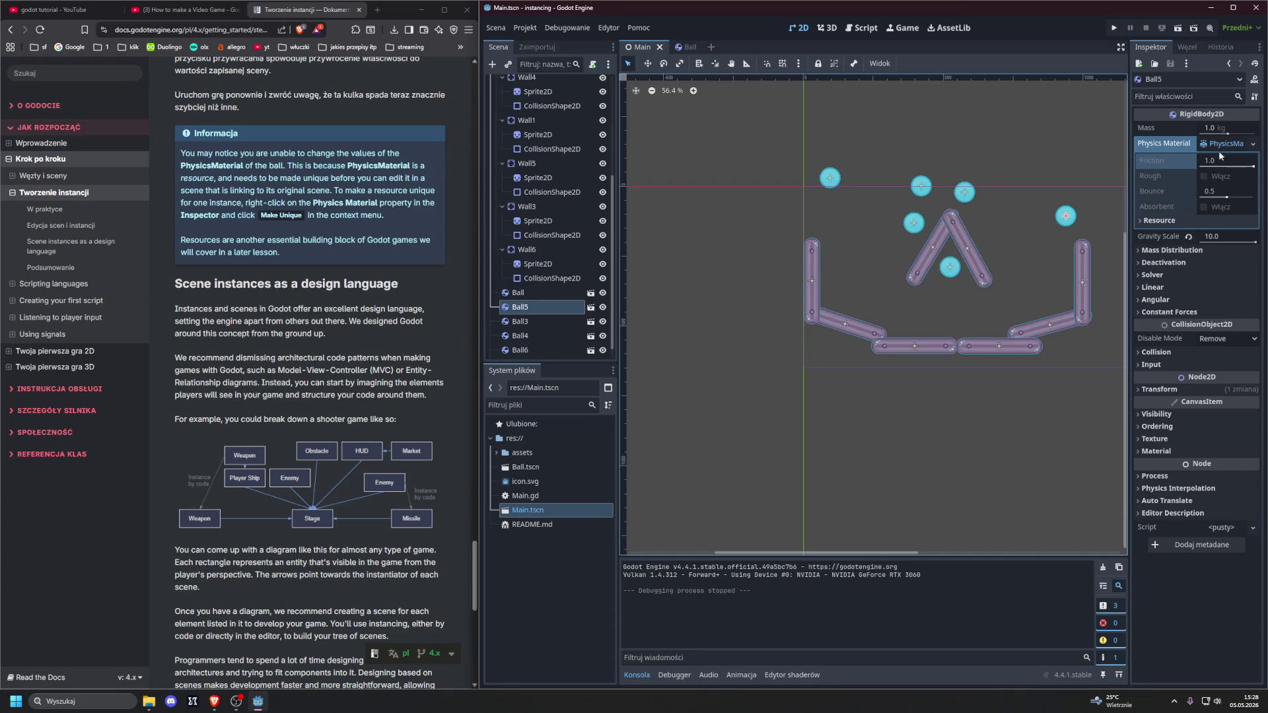
{"action": "right_click", "coordinate": [1193, 145]}
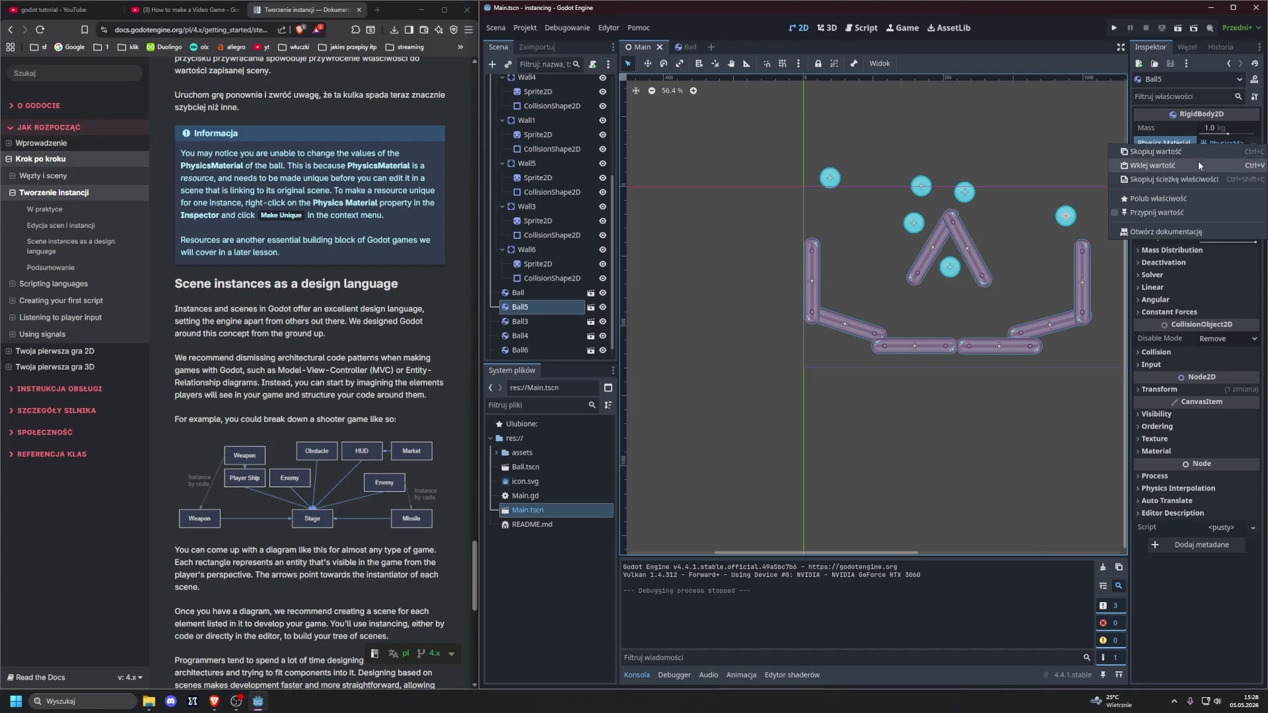
{"action": "left_click", "coordinate": [1218, 145]}
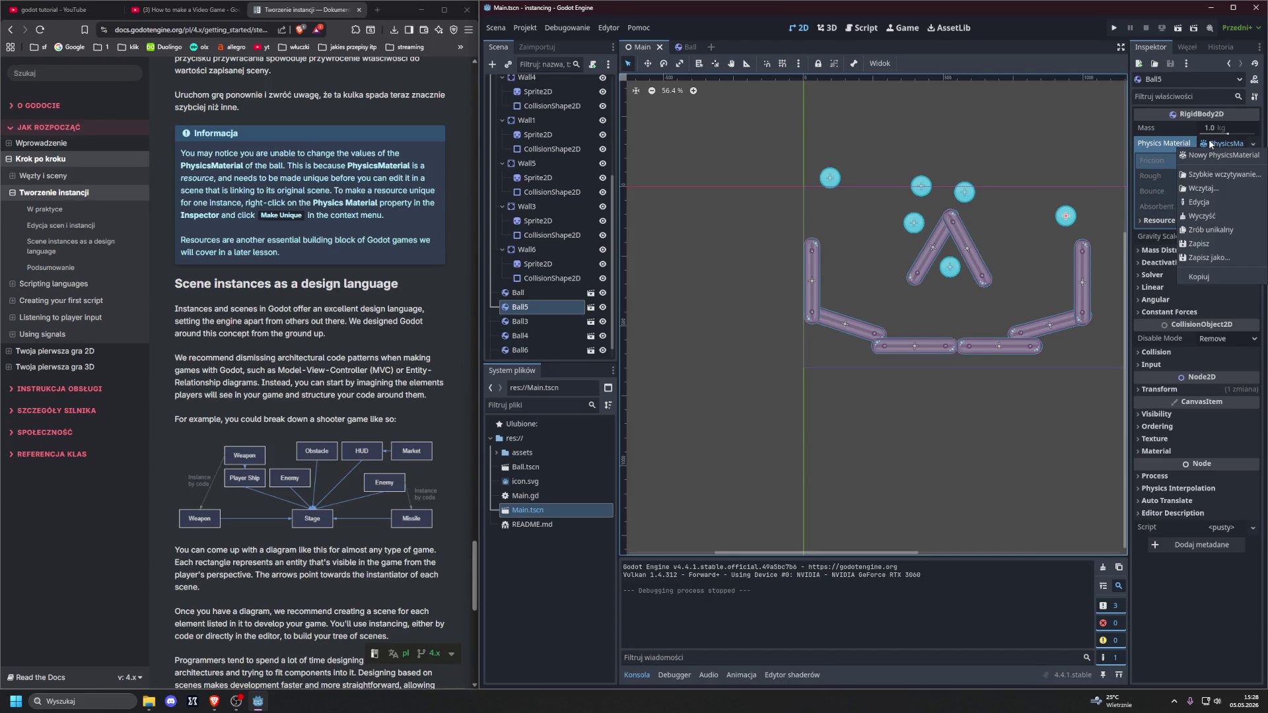
{"action": "left_click", "coordinate": [1211, 229]}
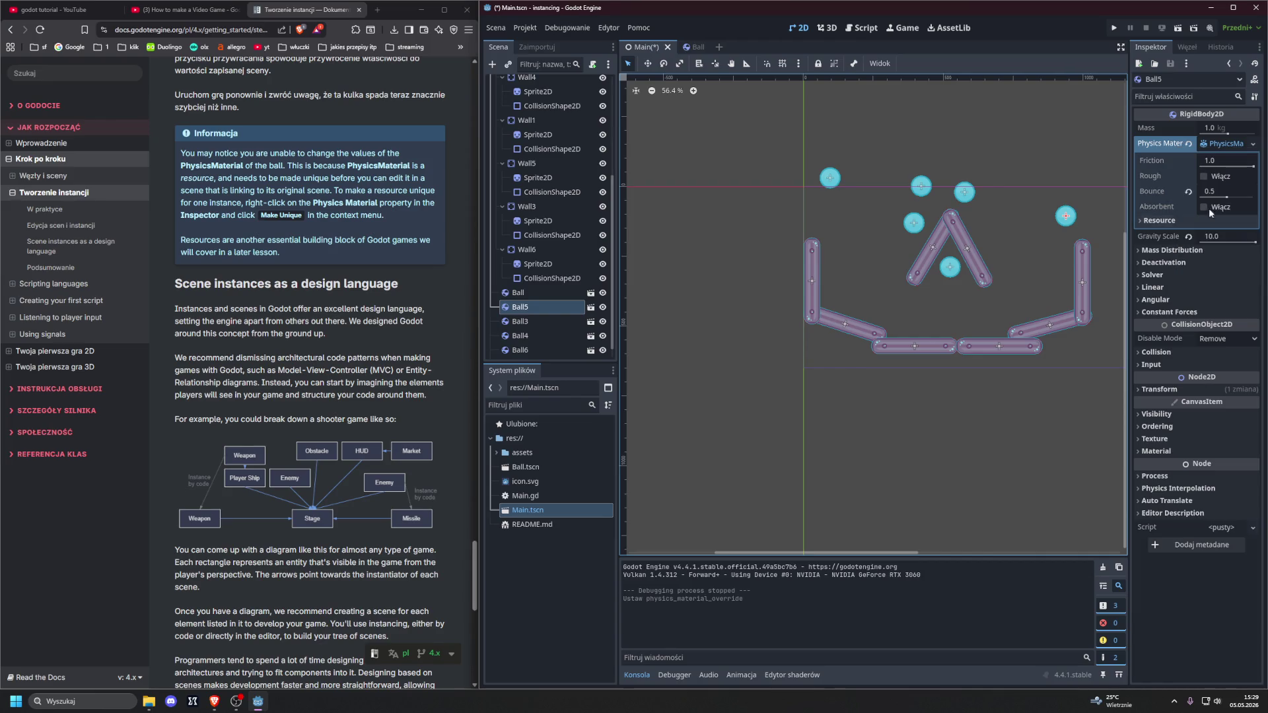
{"action": "left_click", "coordinate": [1217, 144]}
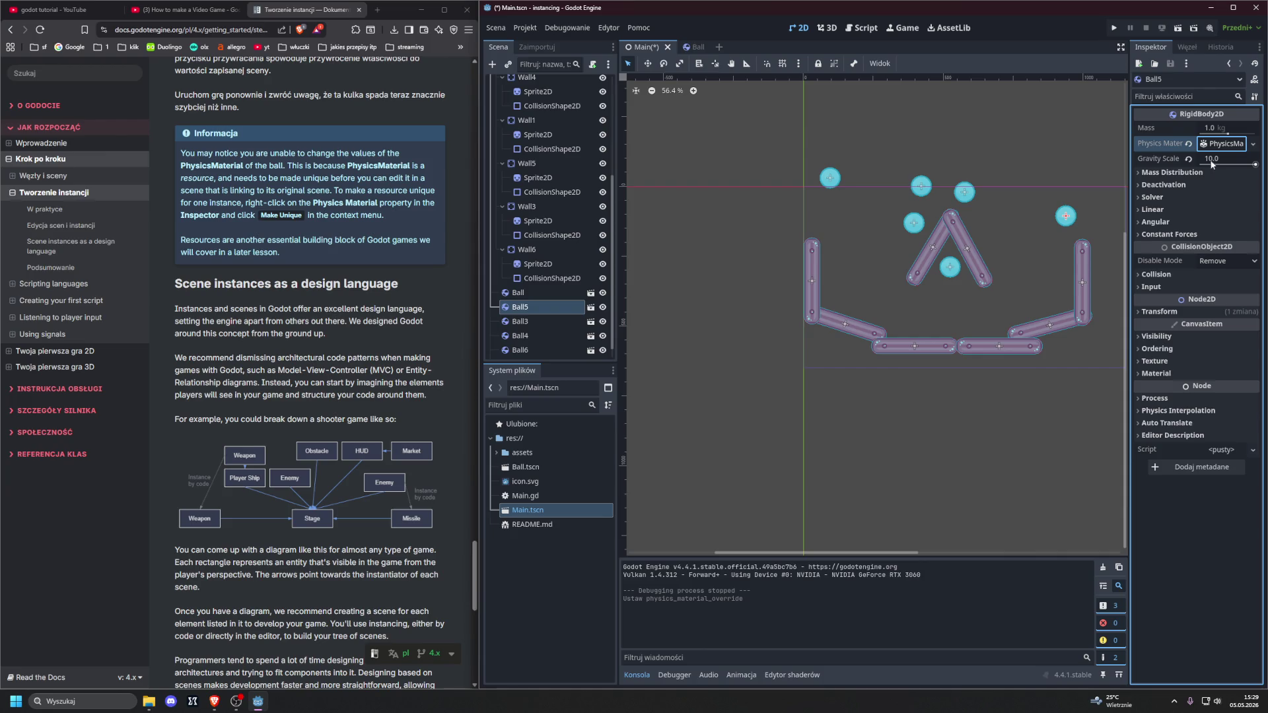
{"action": "right_click", "coordinate": [1220, 148]}
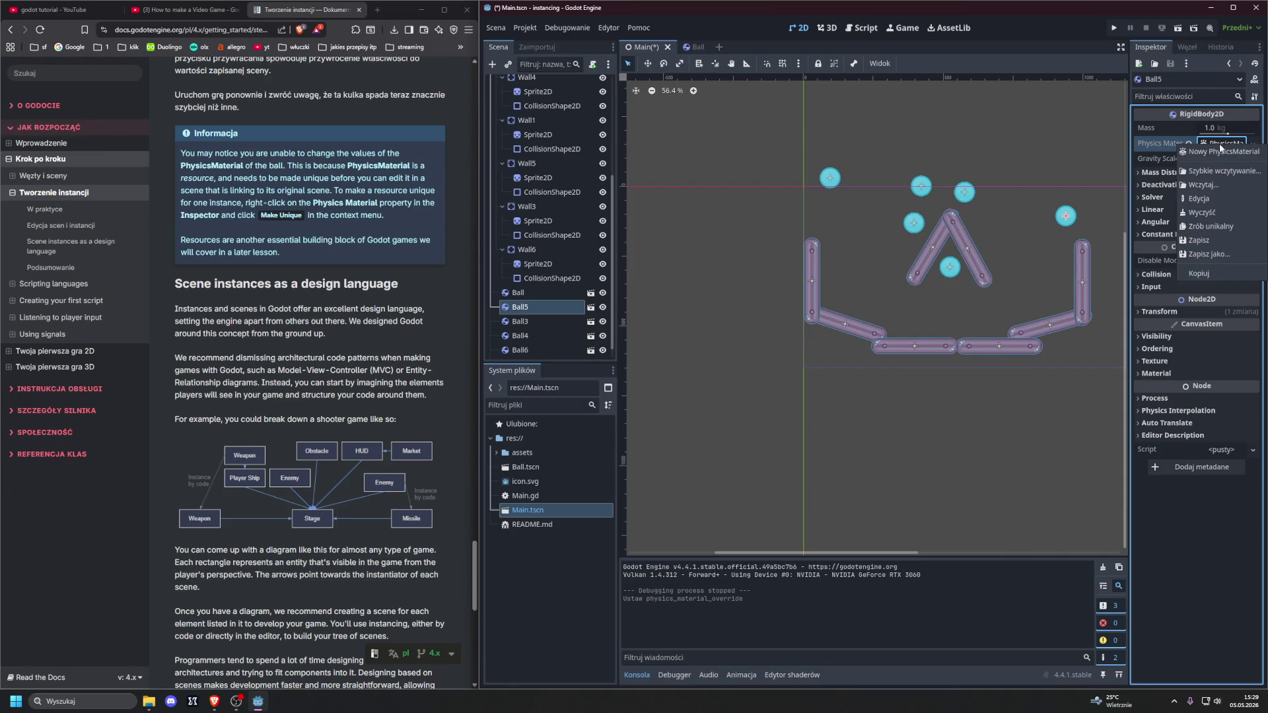
{"action": "left_click", "coordinate": [1155, 144]}
{"action": "key", "text": "ctrl+z"}
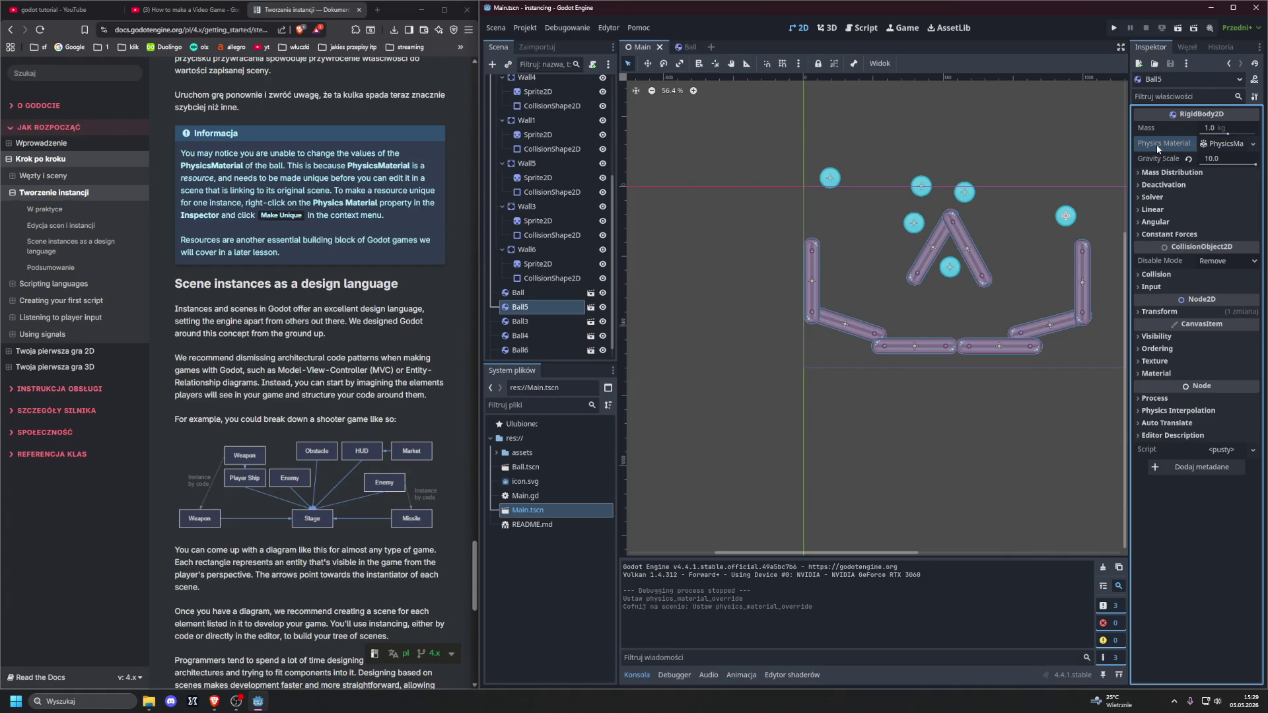
{"action": "left_click", "coordinate": [1226, 143]}
{"action": "left_click", "coordinate": [1211, 159]}
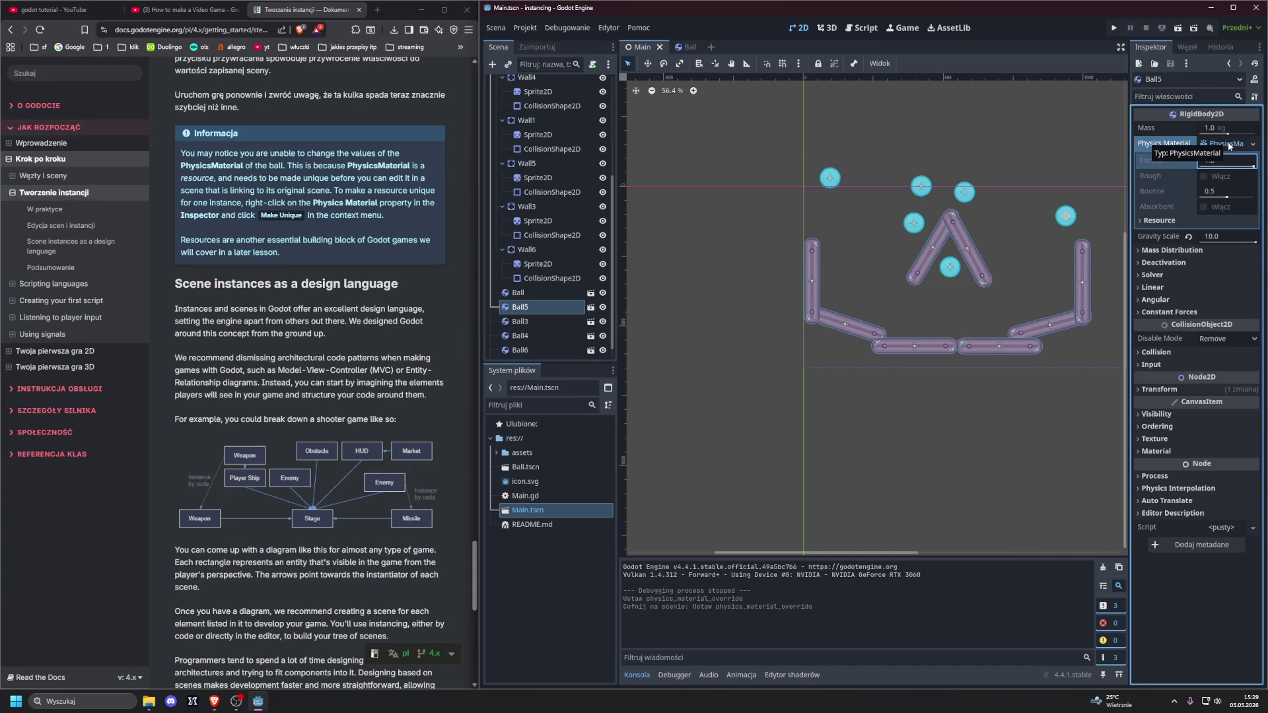
{"action": "key", "text": "Return"}
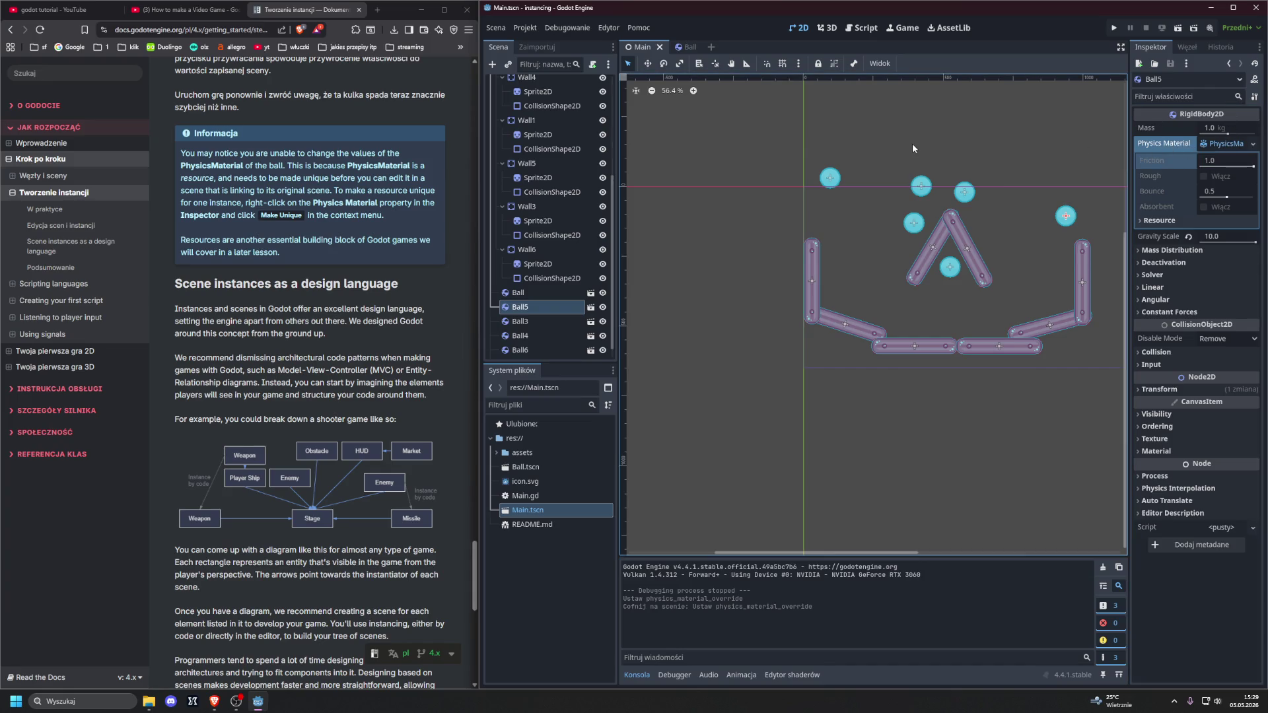
Step: Select Wall2 in the Scene dock to show its StaticBody2D properties
{"action": "scroll", "coordinate": [374, 175], "scroll_direction": "down", "scroll_amount": 3}
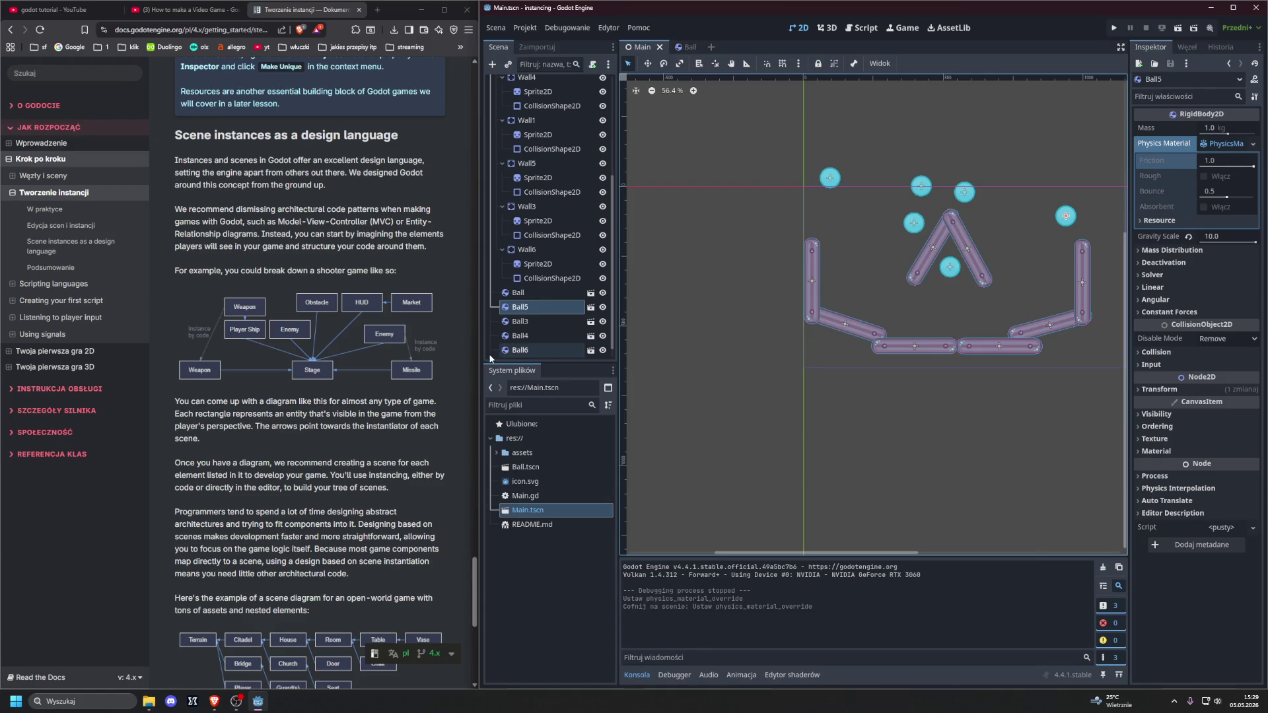
{"action": "scroll", "coordinate": [542, 284], "scroll_direction": "up", "scroll_amount": 5}
{"action": "left_click", "coordinate": [531, 113]}
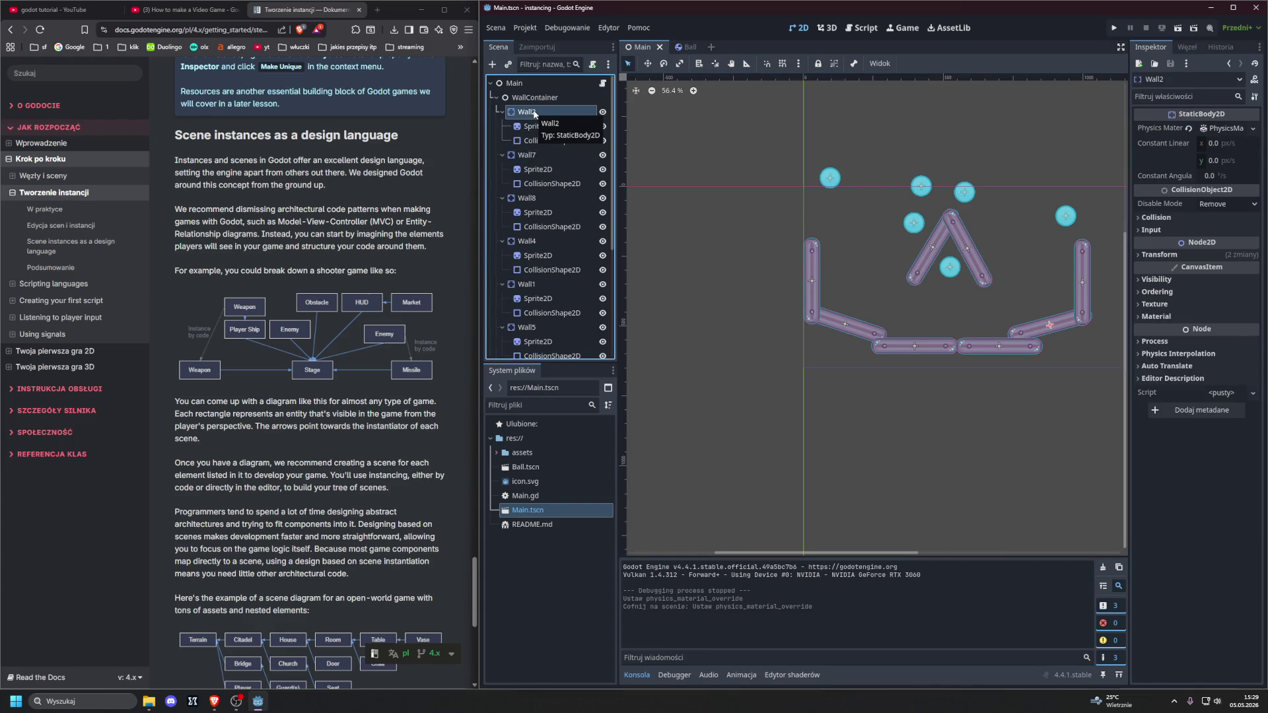
Step: Inspect Wall2's Sprite2D and CollisionShape2D, then the A-shaped Wall7
{"action": "left_click", "coordinate": [536, 126]}
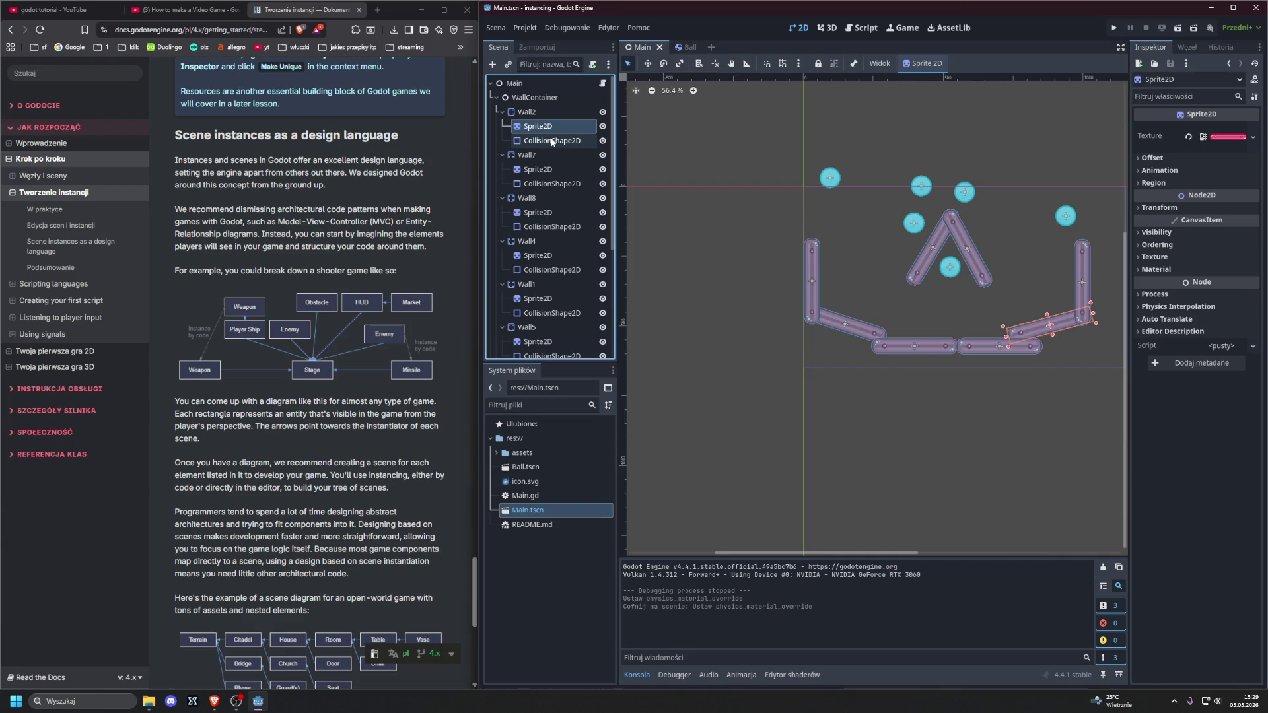
{"action": "left_click", "coordinate": [552, 140]}
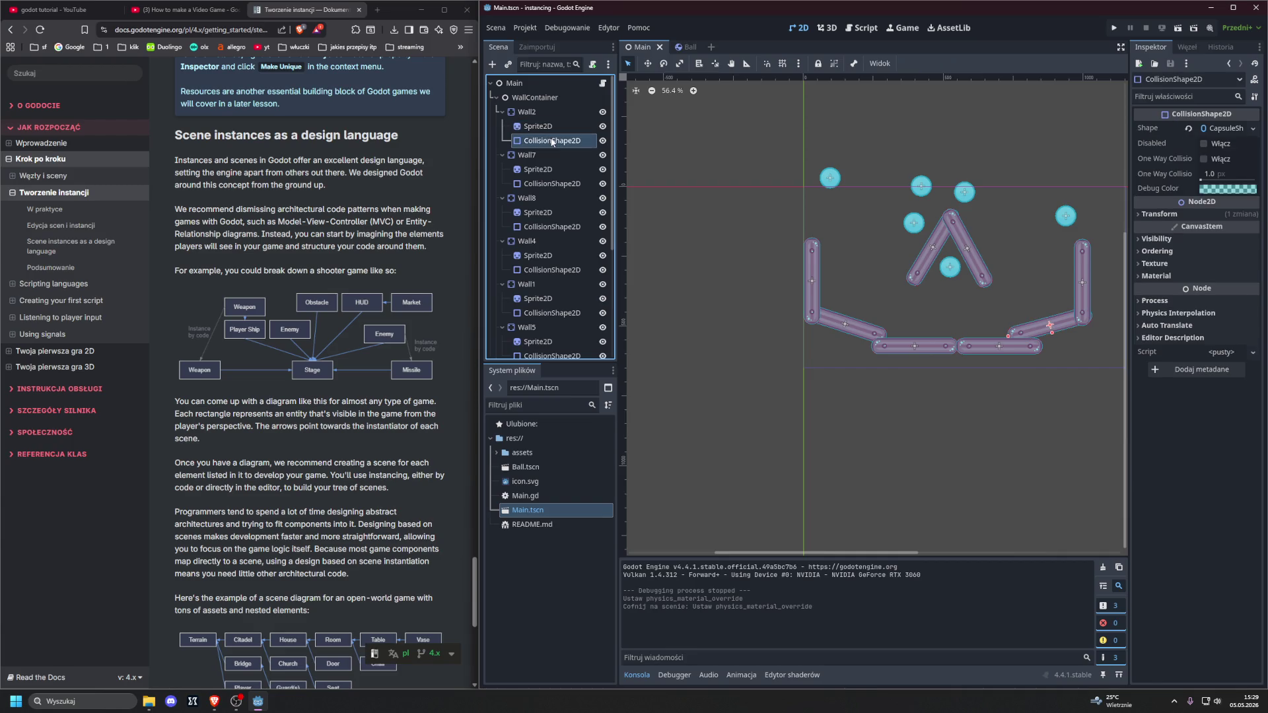
{"action": "left_click", "coordinate": [544, 111]}
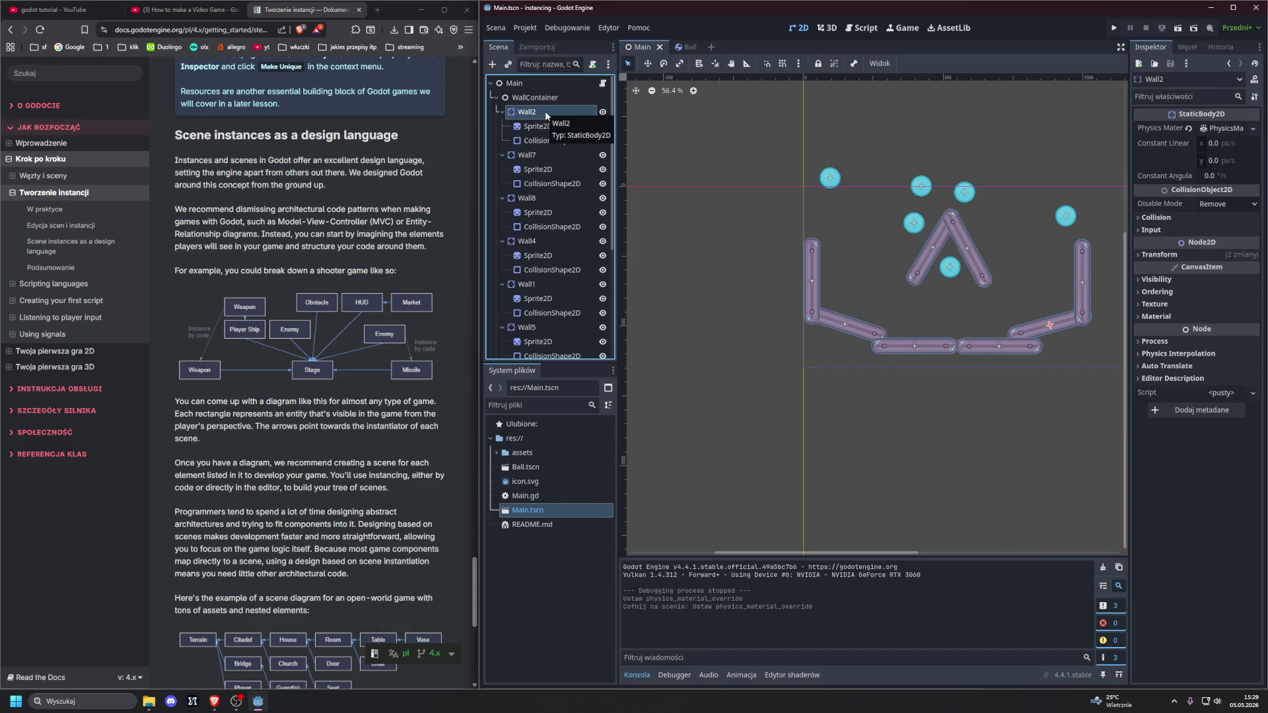
{"action": "left_click", "coordinate": [537, 154]}
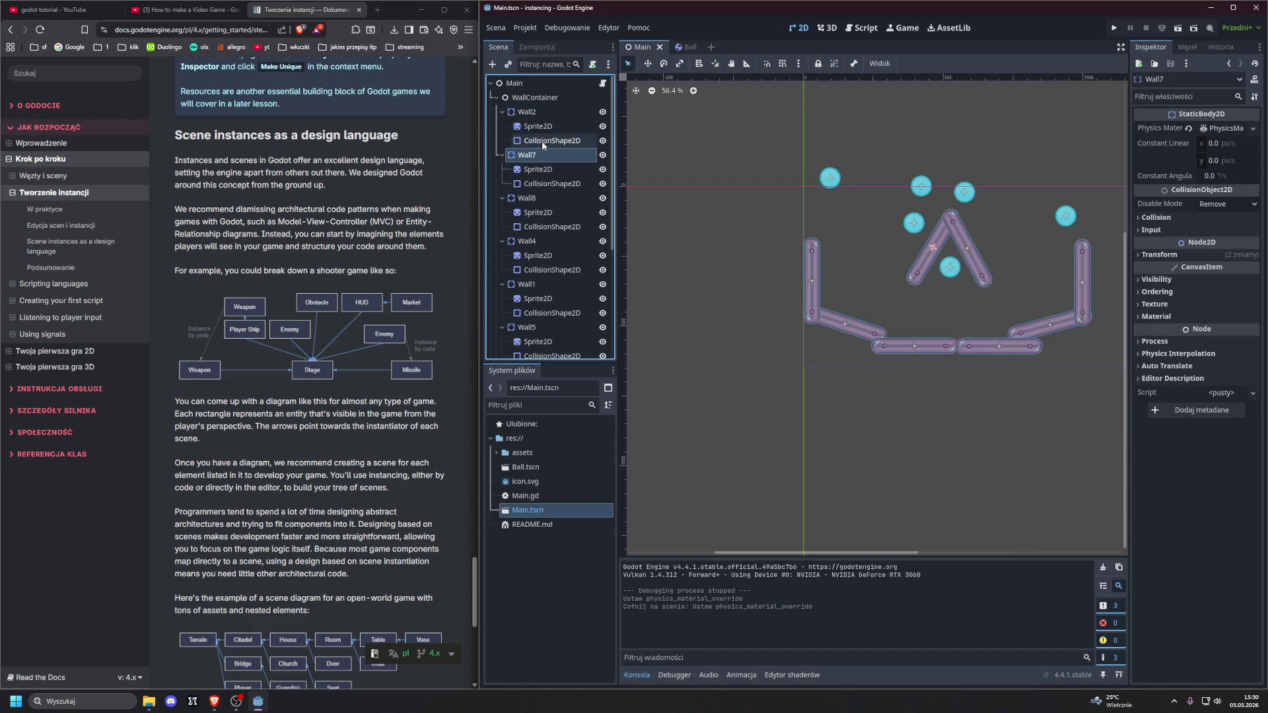
Step: Return to Wall2 and display its sprite, then its capsule CollisionShape2D settings
{"action": "left_click", "coordinate": [532, 111]}
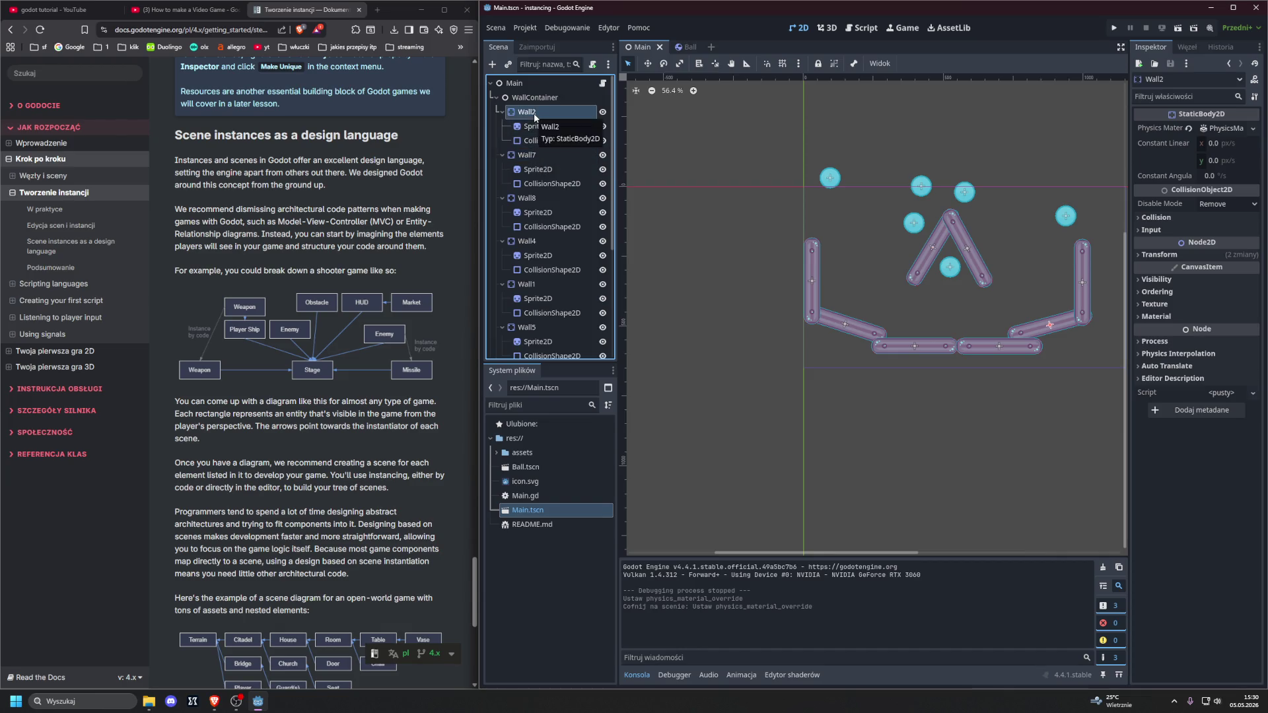
{"action": "left_click", "coordinate": [544, 130]}
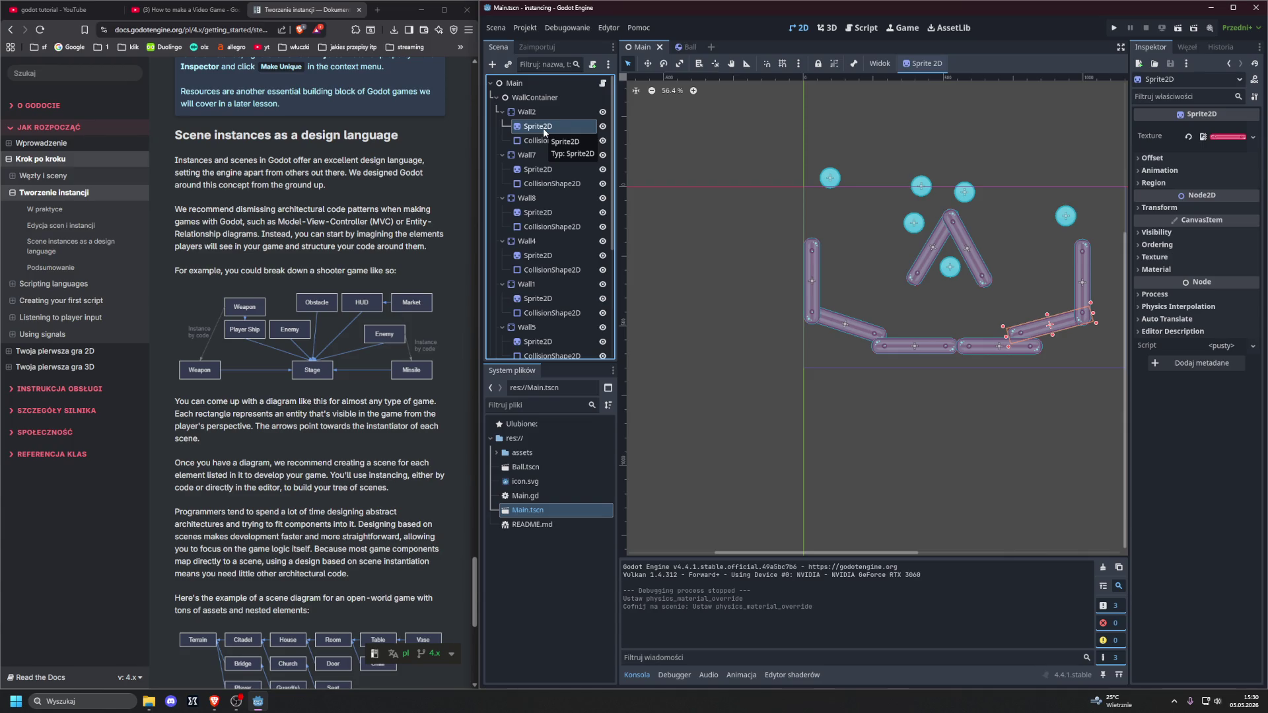
{"action": "left_click", "coordinate": [552, 117]}
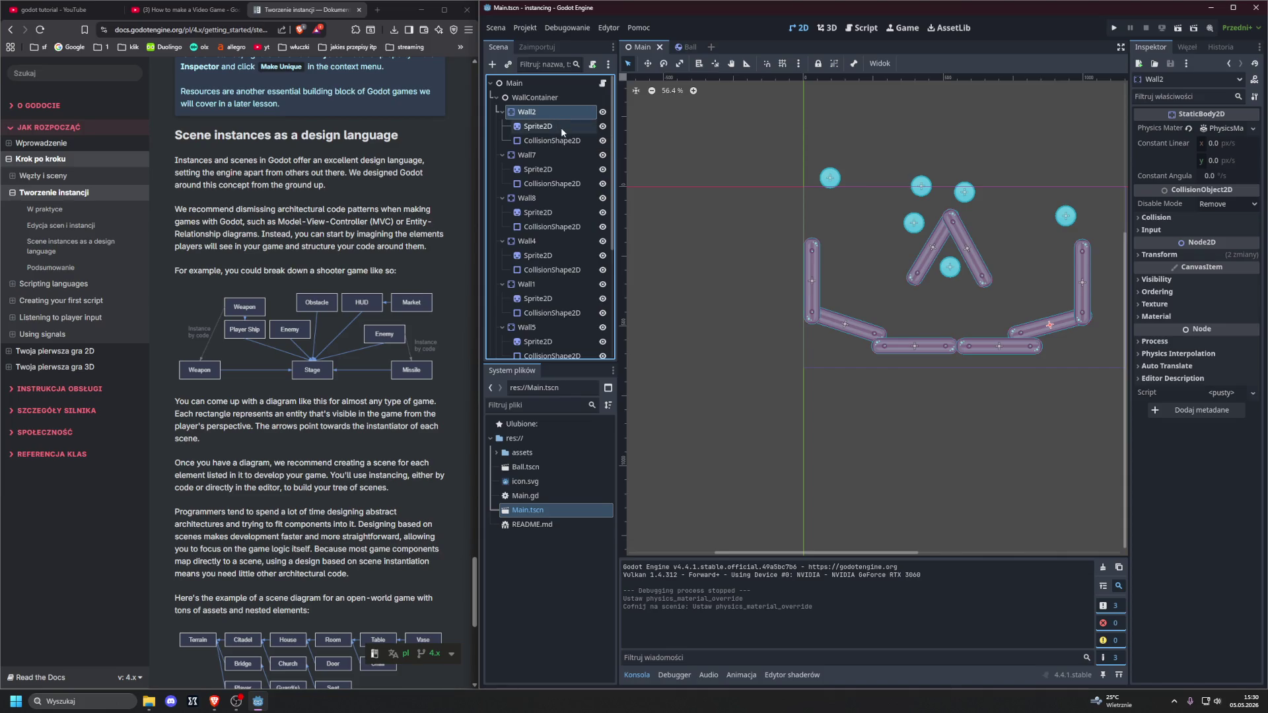
{"action": "left_click", "coordinate": [561, 128]}
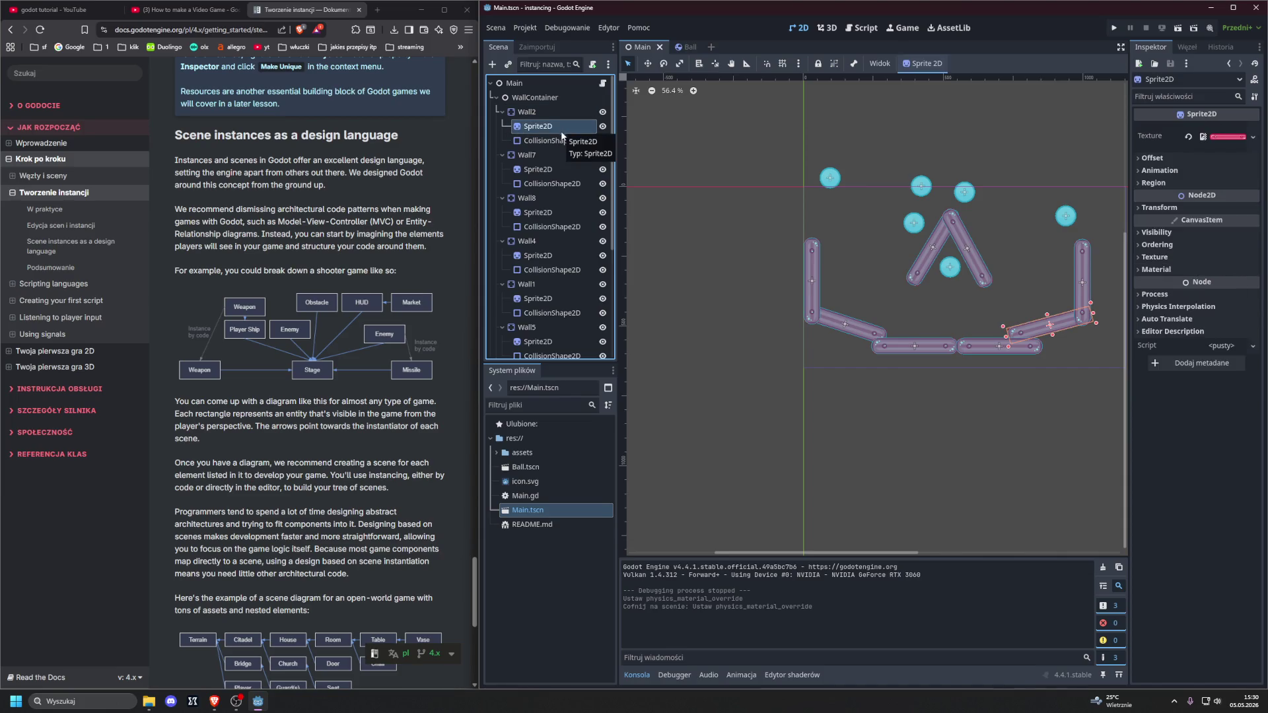
{"action": "left_click", "coordinate": [564, 141]}
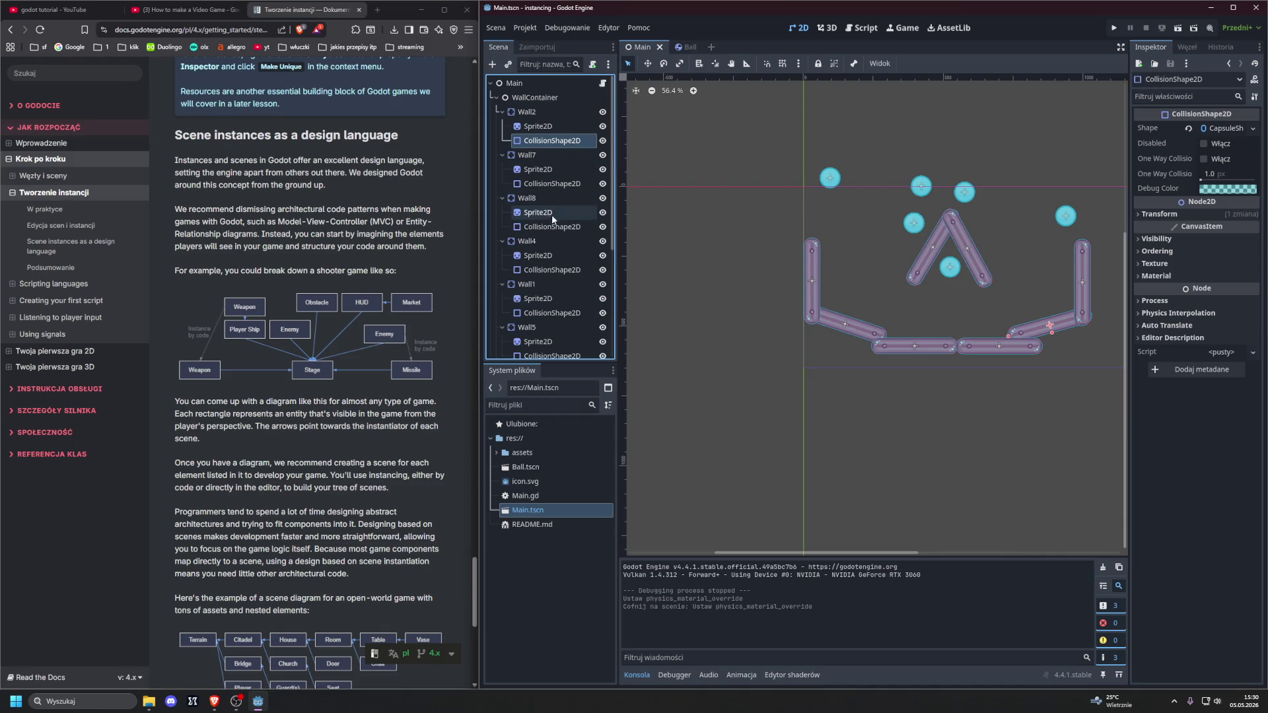
{"action": "left_click", "coordinate": [189, 205]}
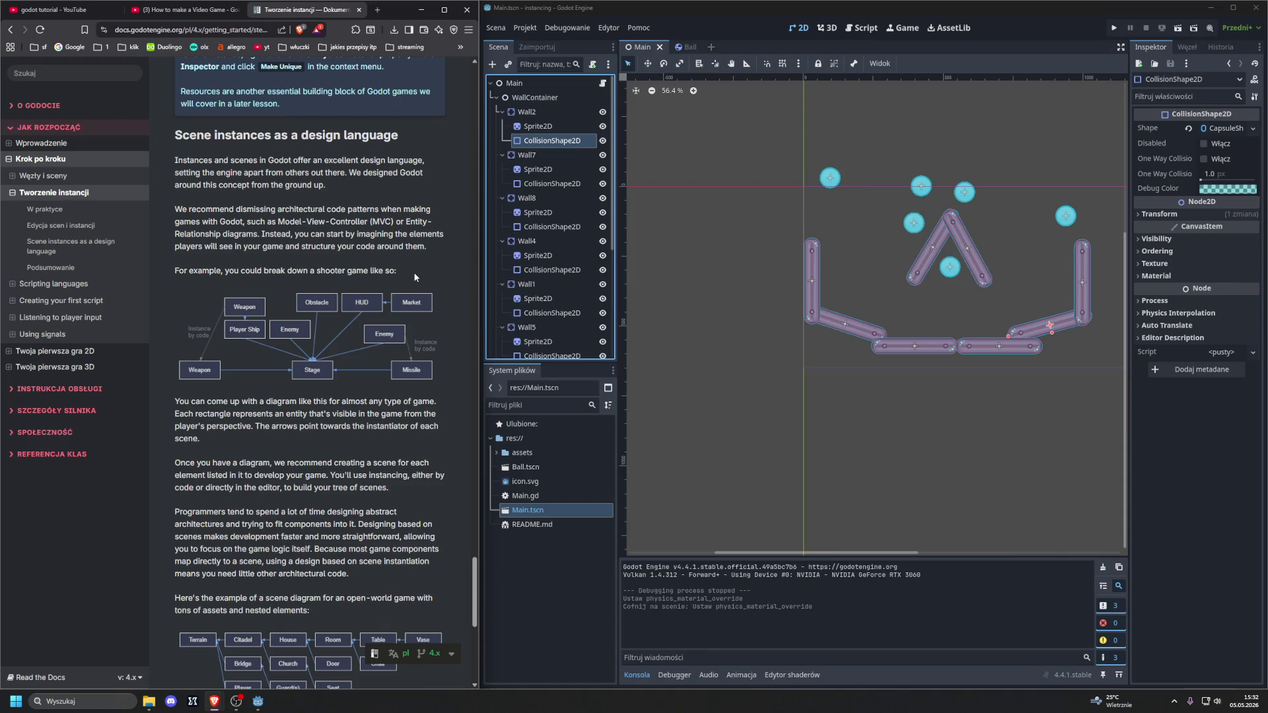
Step: Read the 'Tworzenie instancji' docs down to the Podsumowanie section
{"action": "scroll", "coordinate": [415, 276], "scroll_direction": "down", "scroll_amount": 3}
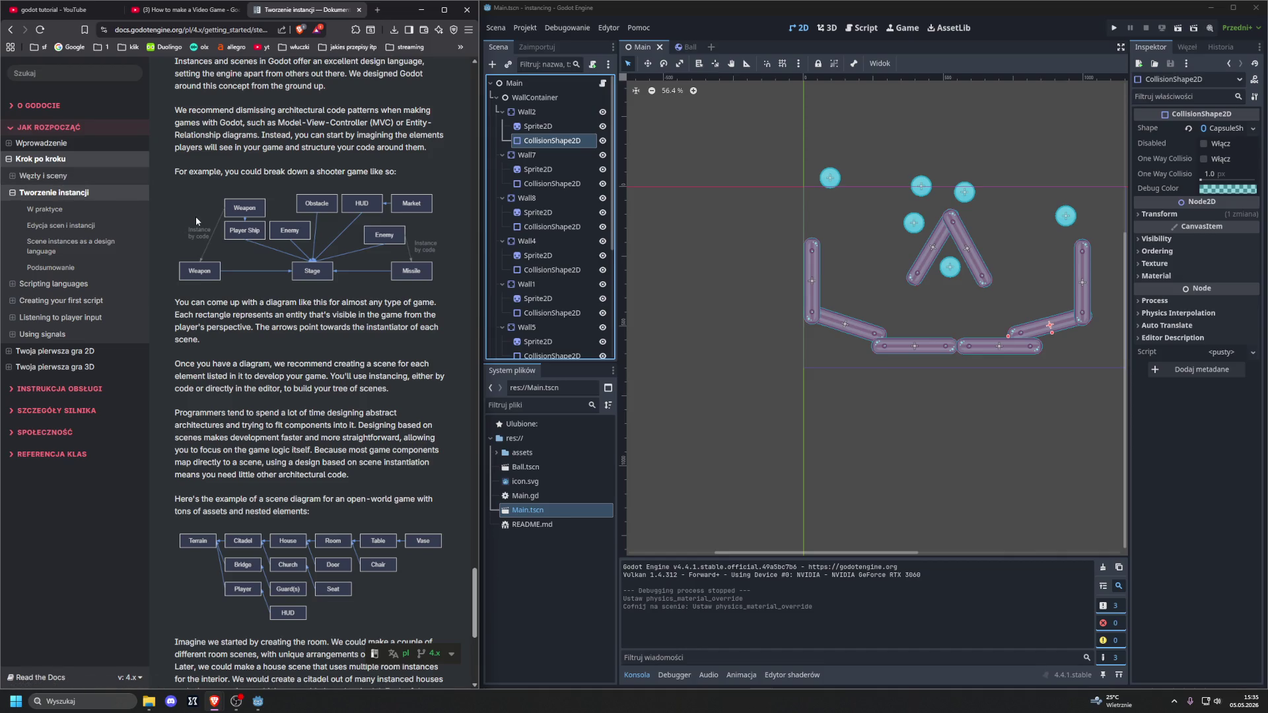
{"action": "scroll", "coordinate": [213, 225], "scroll_direction": "down", "scroll_amount": 2}
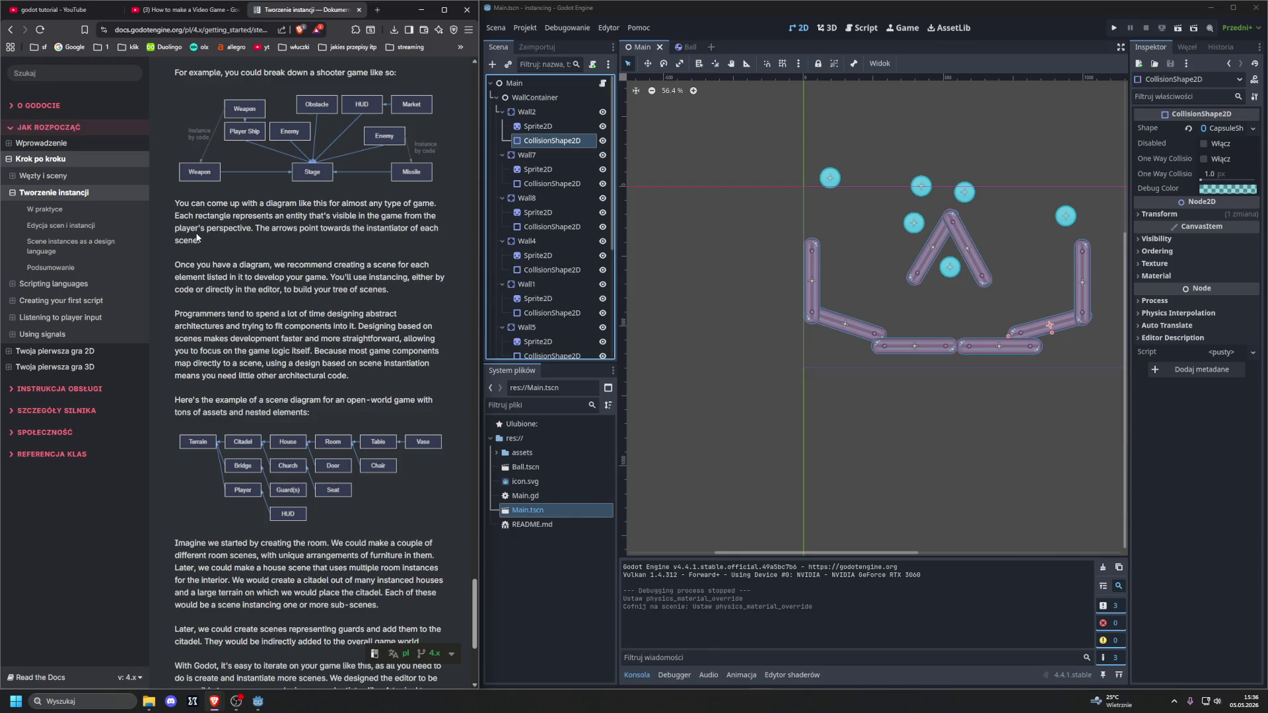
{"action": "scroll", "coordinate": [195, 238], "scroll_direction": "down", "scroll_amount": 3}
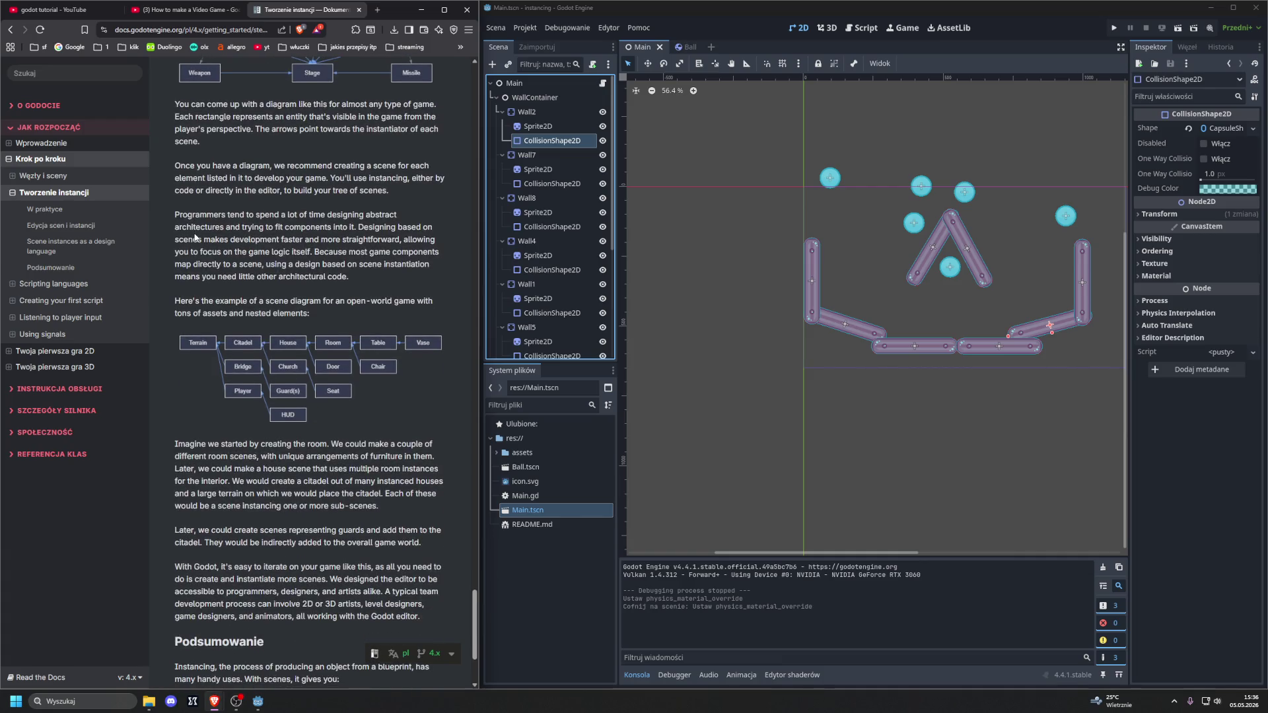
{"action": "scroll", "coordinate": [194, 237], "scroll_direction": "down", "scroll_amount": 3}
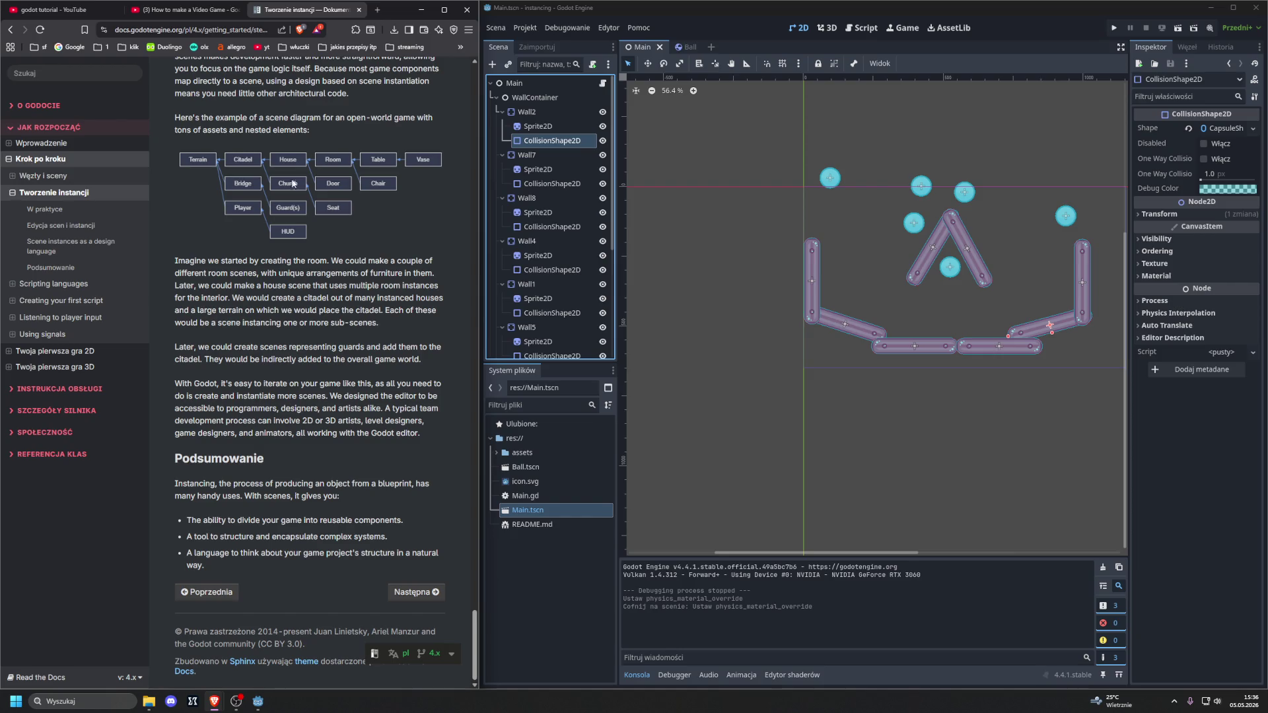
{"action": "left_click", "coordinate": [377, 10]}
{"action": "type", "text": "cytadela"}
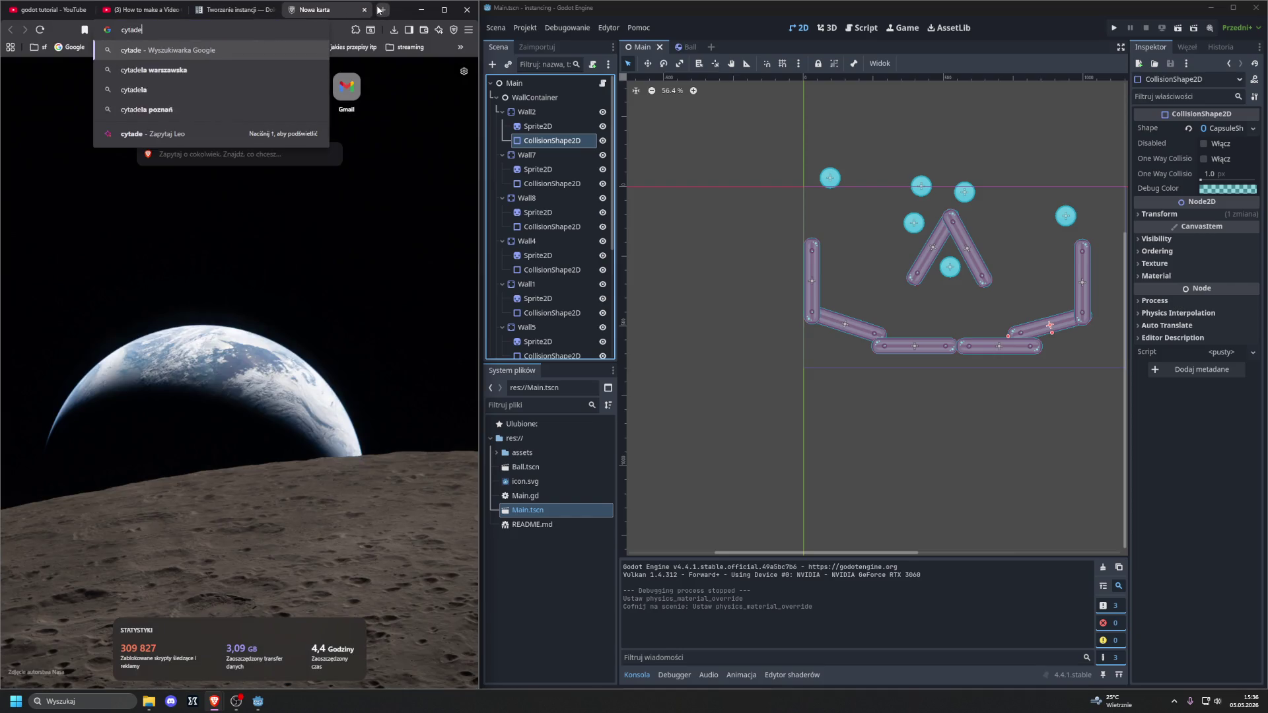
{"action": "key", "text": "Return"}
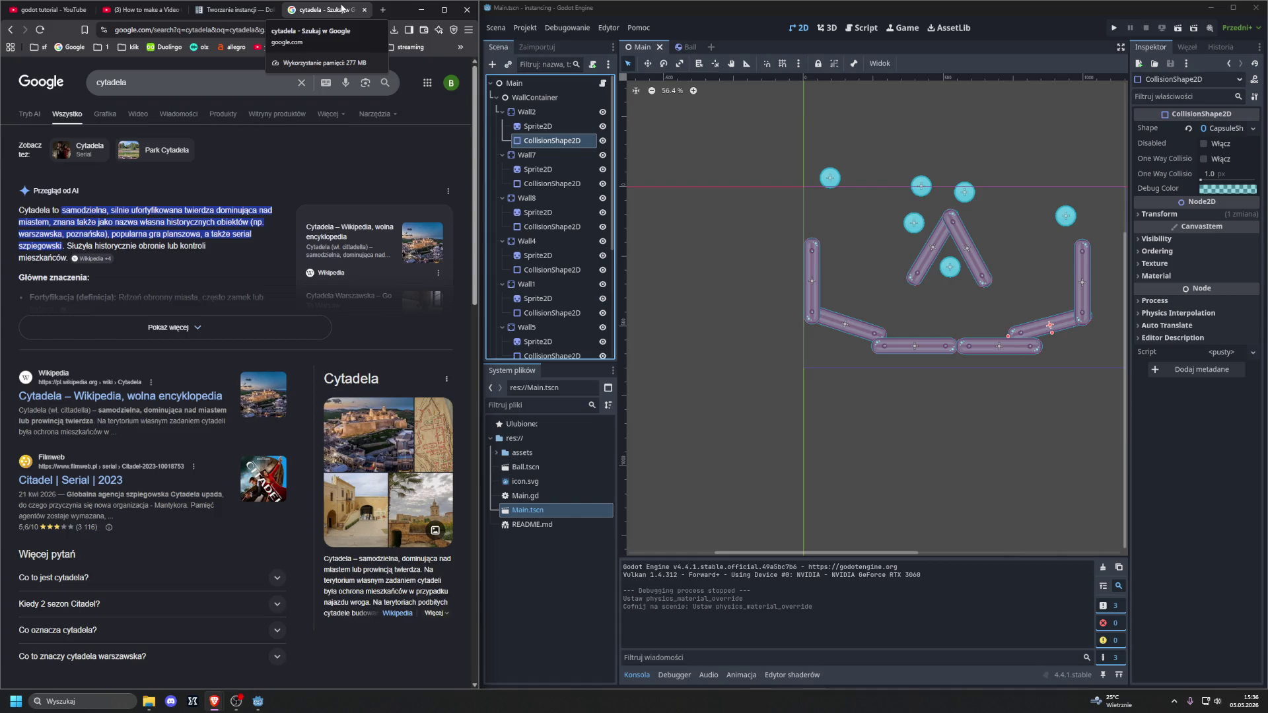
{"action": "left_click", "coordinate": [364, 9]}
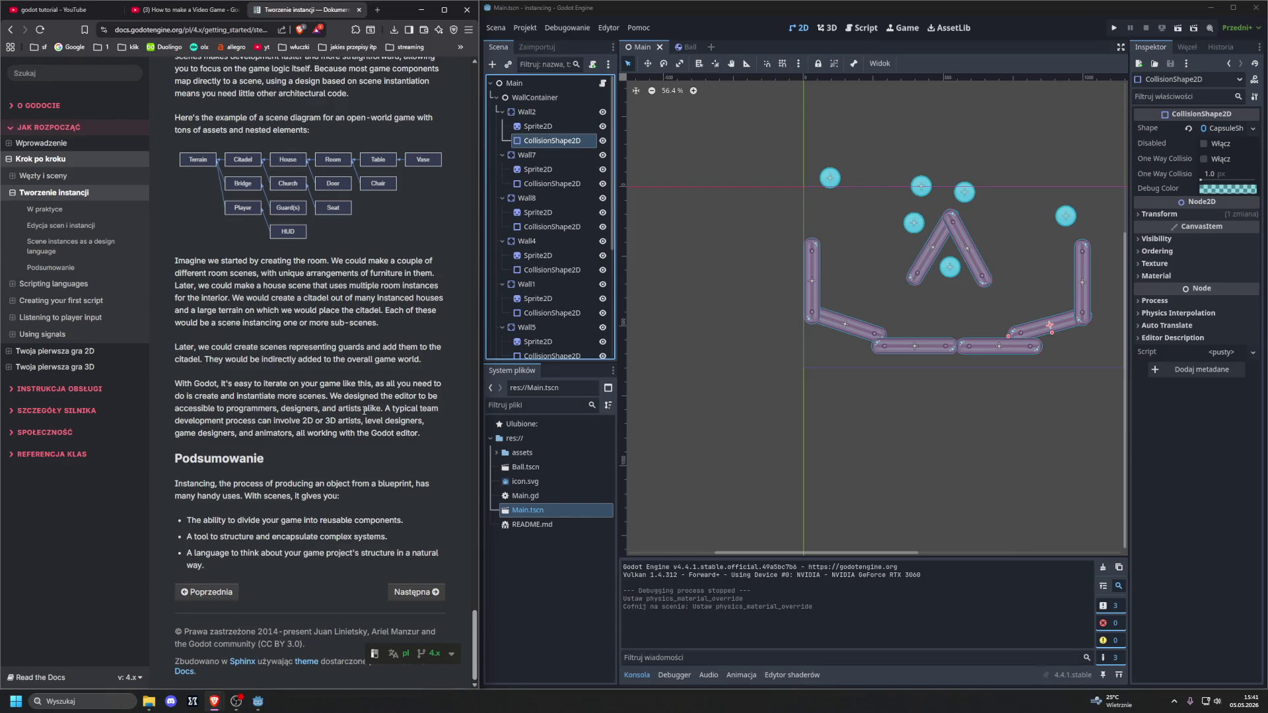
Step: Advance from the Tworzenie instancji page to the Scripting languages lesson and skim it
{"action": "left_click", "coordinate": [416, 591]}
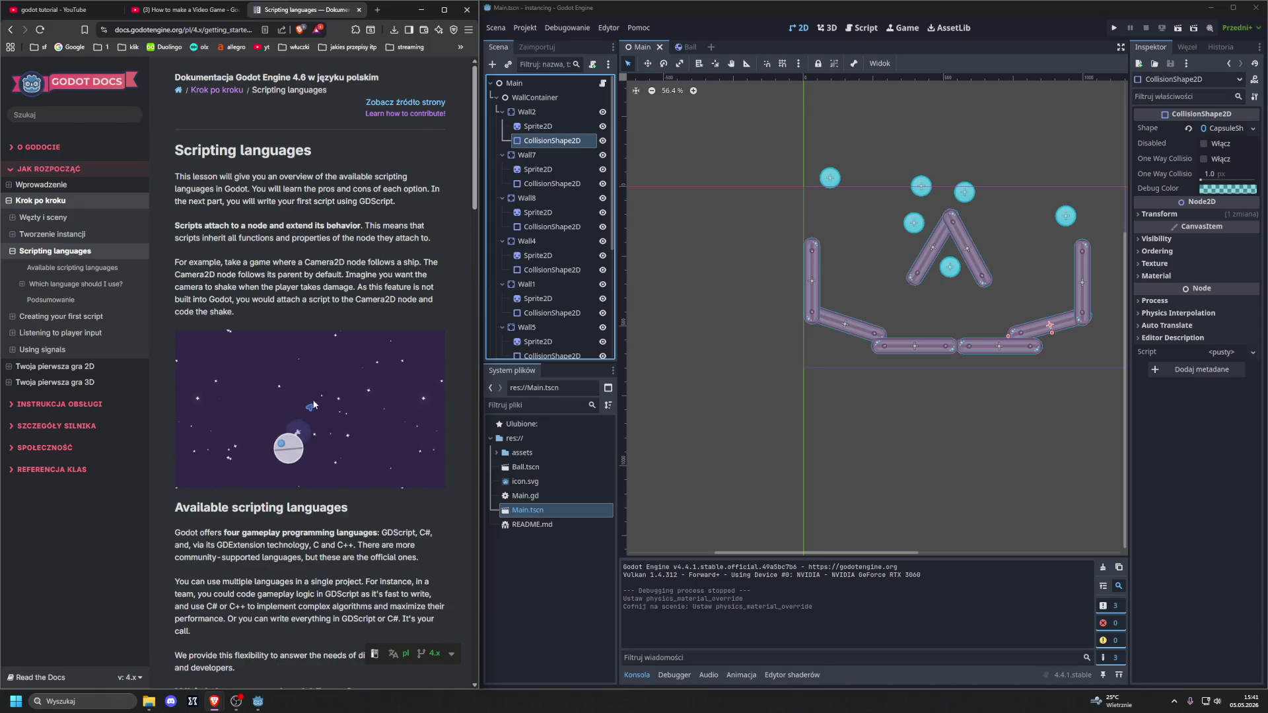
{"action": "scroll", "coordinate": [356, 428], "scroll_direction": "down", "scroll_amount": 10}
{"action": "scroll", "coordinate": [354, 463], "scroll_direction": "up", "scroll_amount": 6}
{"action": "scroll", "coordinate": [358, 518], "scroll_direction": "down", "scroll_amount": 2}
{"action": "scroll", "coordinate": [370, 535], "scroll_direction": "up", "scroll_amount": 5}
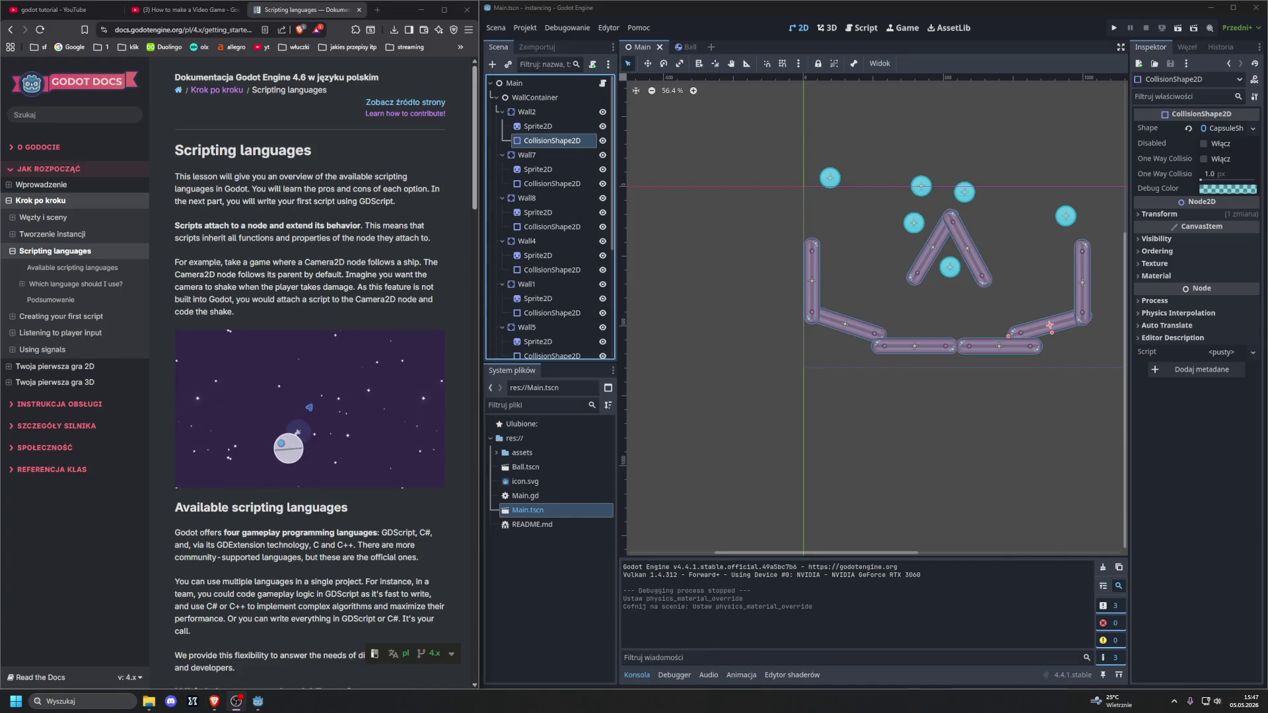
{"action": "left_click", "coordinate": [236, 701]}
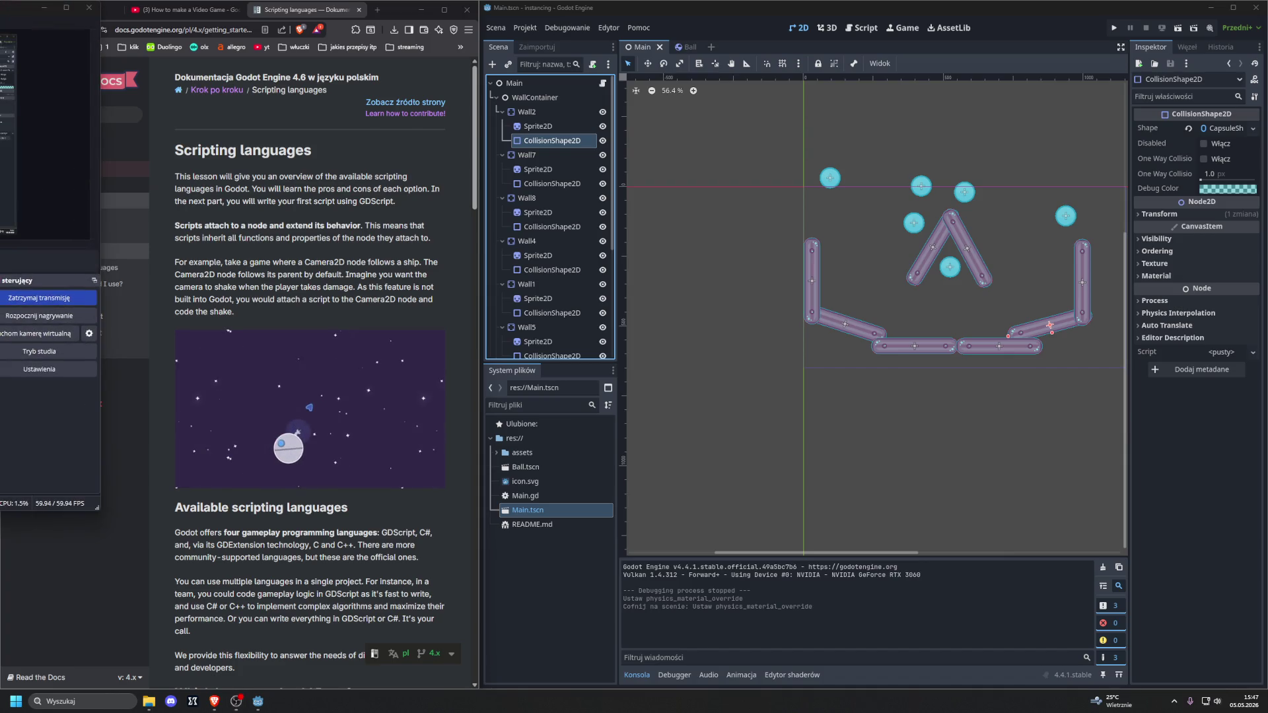
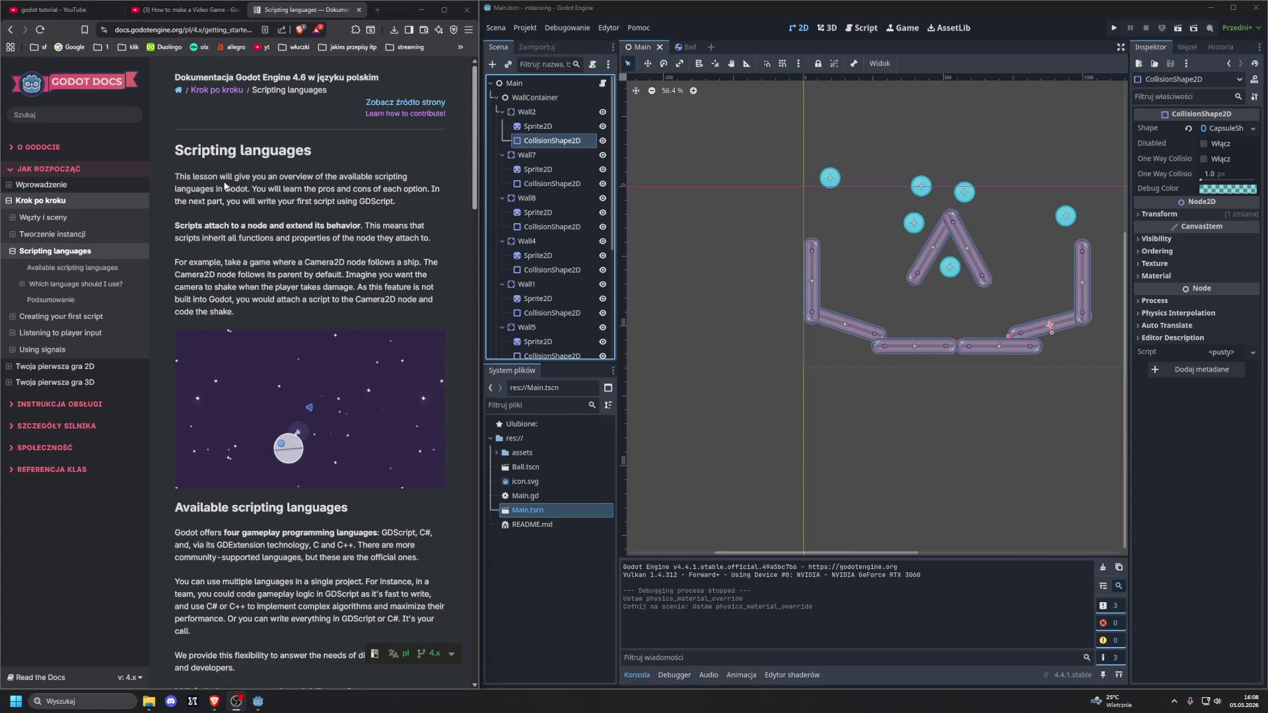
Step: Scroll the Scripting languages docs down to 'Which language should I use?' recommending GDScript
{"action": "scroll", "coordinate": [224, 186], "scroll_direction": "down", "scroll_amount": 1}
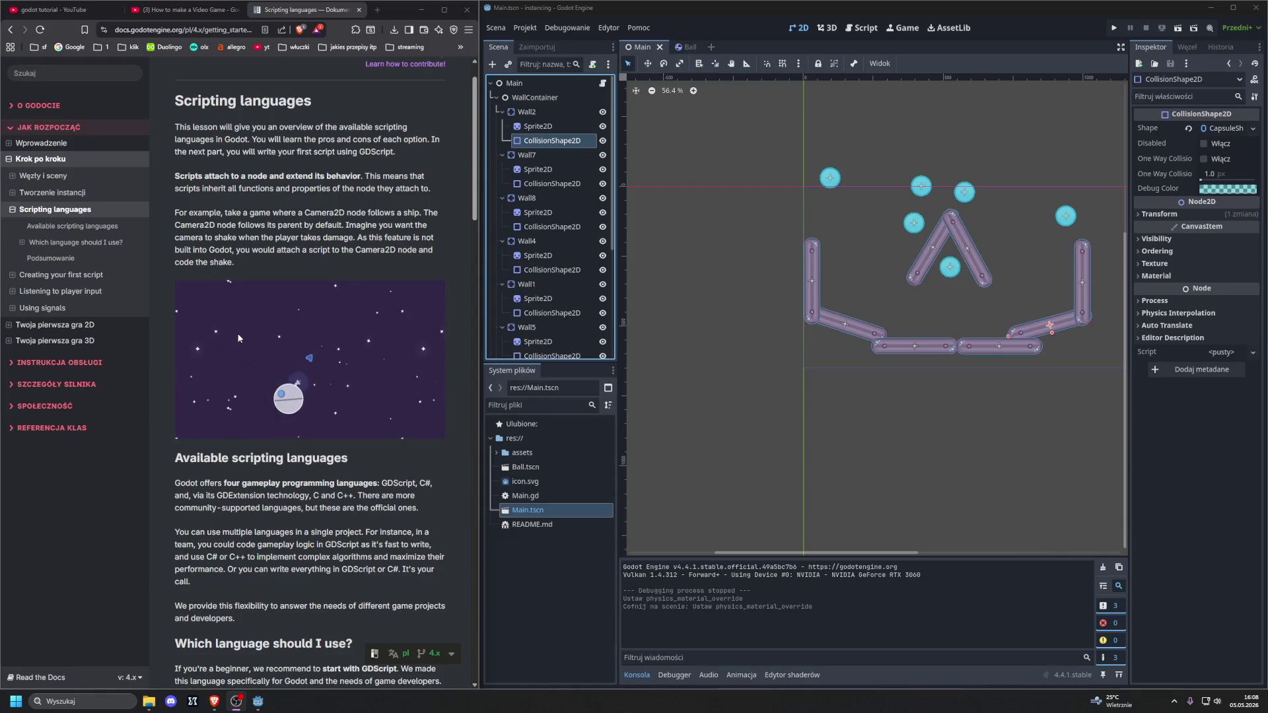
{"action": "scroll", "coordinate": [210, 311], "scroll_direction": "down", "scroll_amount": 2}
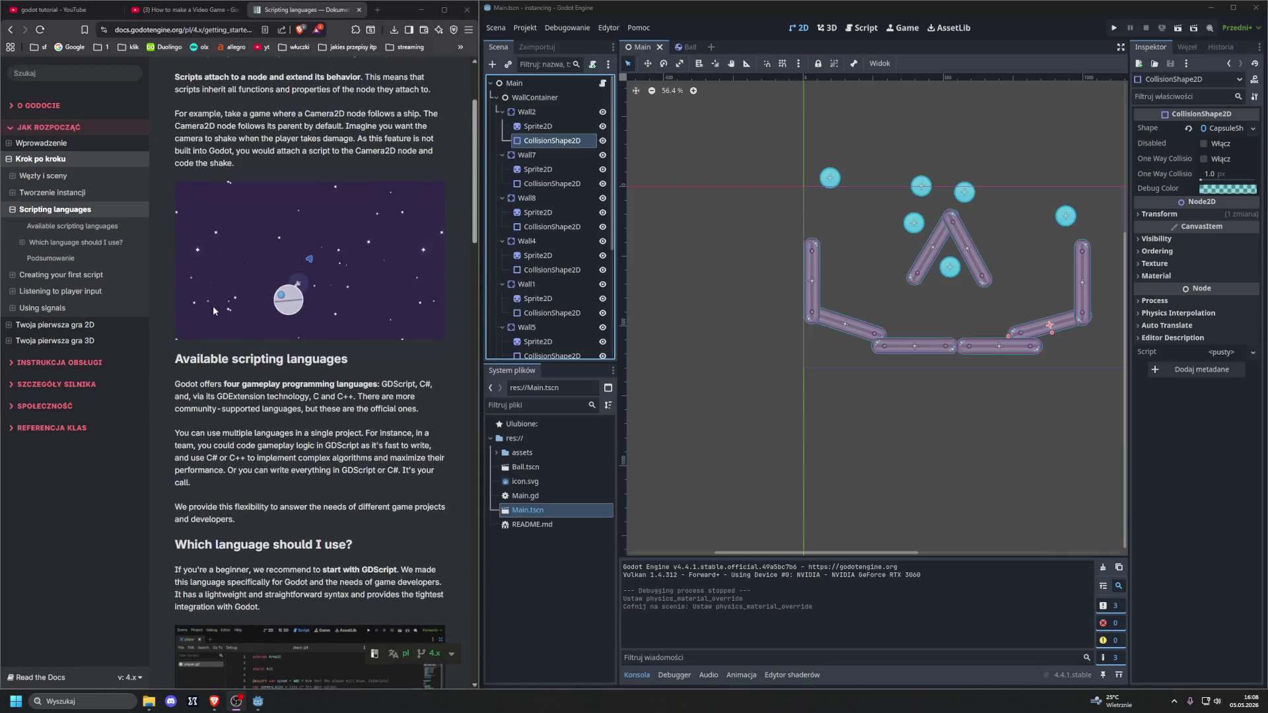
{"action": "scroll", "coordinate": [213, 306], "scroll_direction": "down", "scroll_amount": 3}
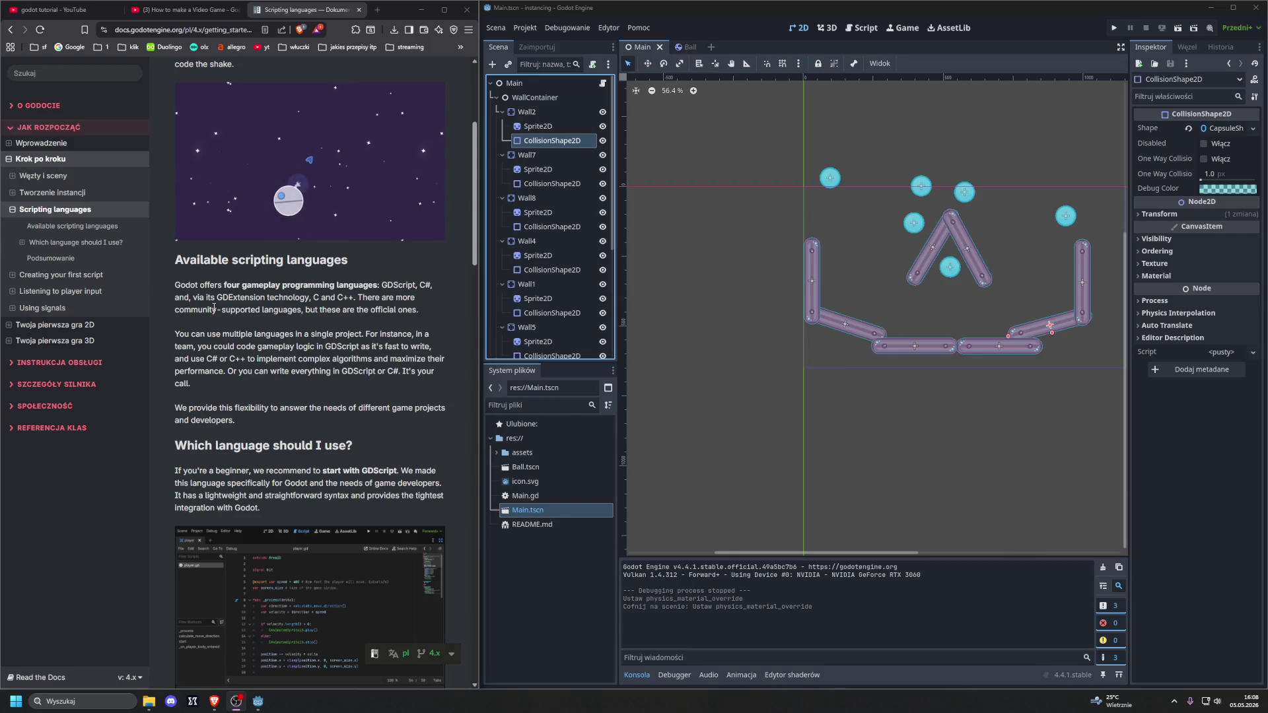
{"action": "scroll", "coordinate": [213, 308], "scroll_direction": "down", "scroll_amount": 1}
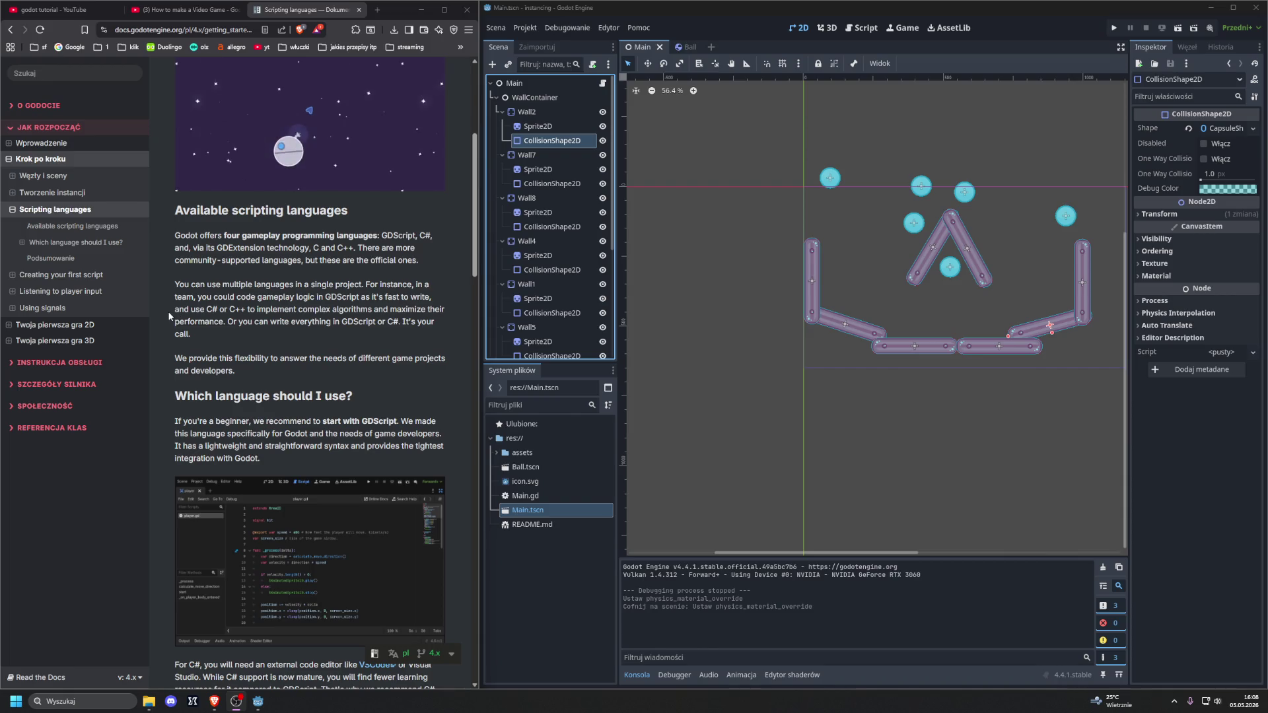
{"action": "scroll", "coordinate": [161, 310], "scroll_direction": "down", "scroll_amount": 3}
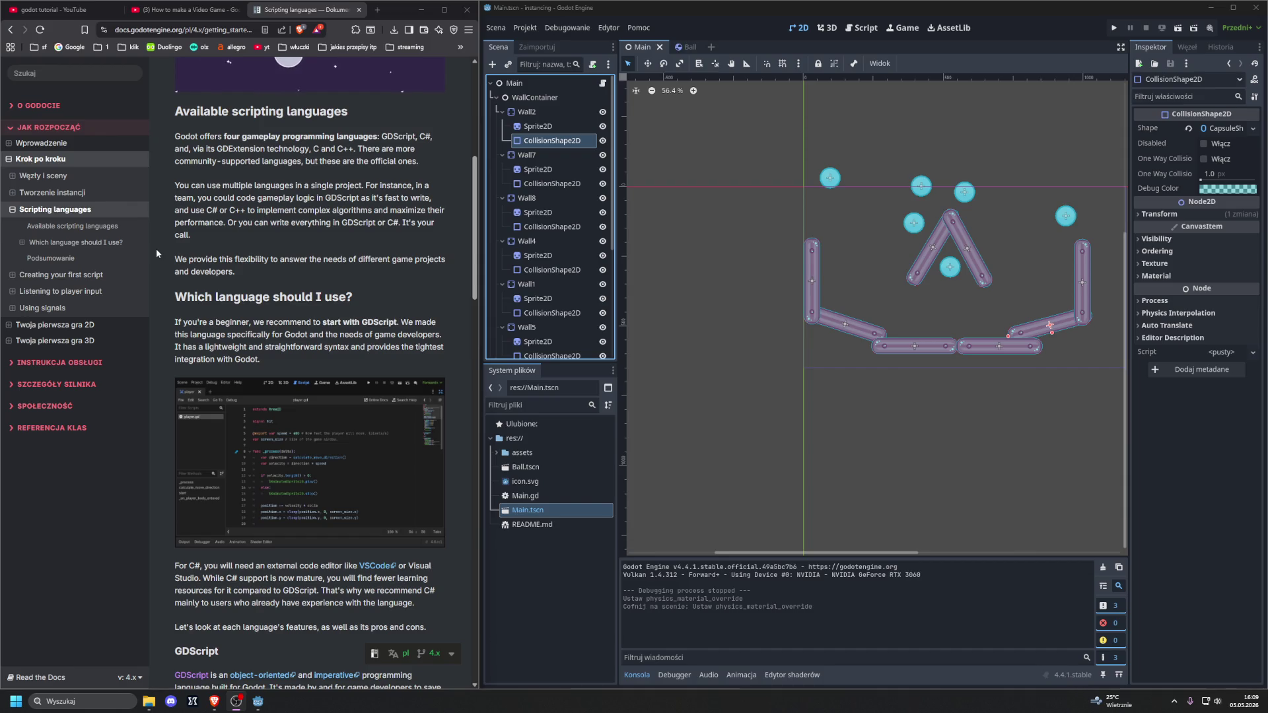
{"action": "scroll", "coordinate": [156, 248], "scroll_direction": "down", "scroll_amount": 1}
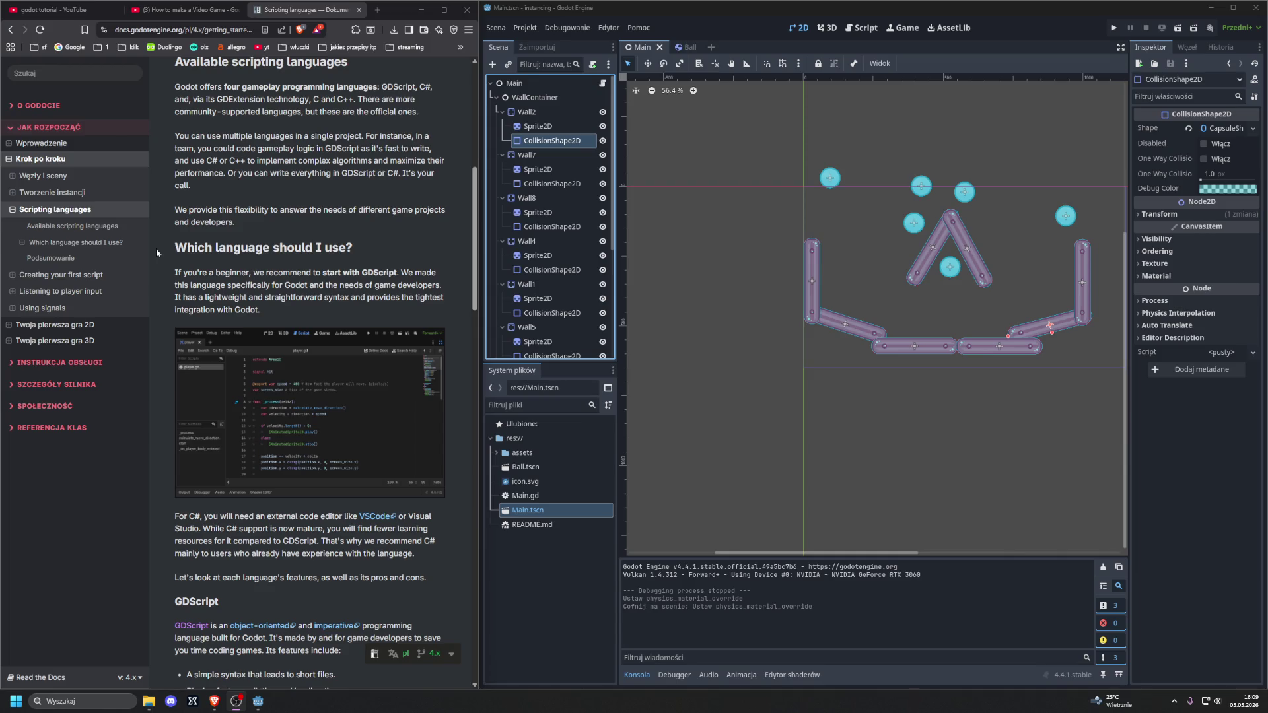
{"action": "scroll", "coordinate": [156, 248], "scroll_direction": "down", "scroll_amount": 3}
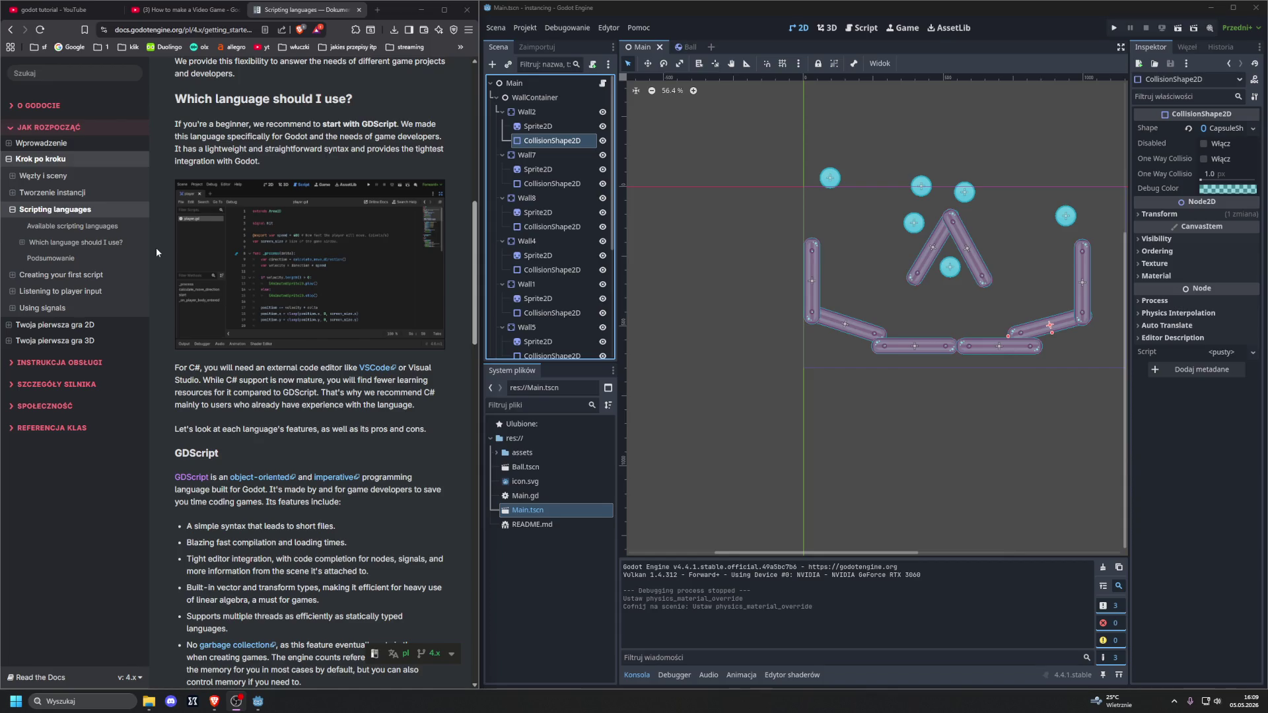
{"action": "scroll", "coordinate": [156, 248], "scroll_direction": "down", "scroll_amount": 2}
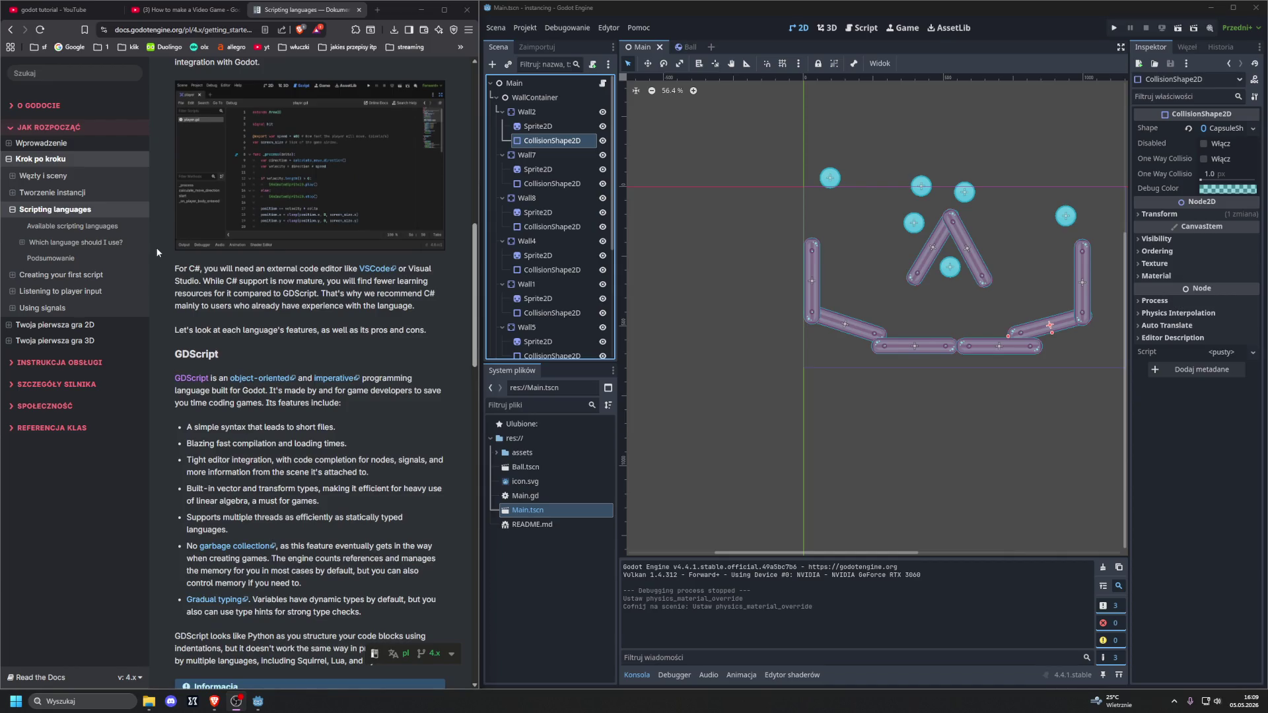
Step: Scroll past the GDScript bullet list and info box to the .NET / C# section
{"action": "scroll", "coordinate": [157, 248], "scroll_direction": "down", "scroll_amount": 2}
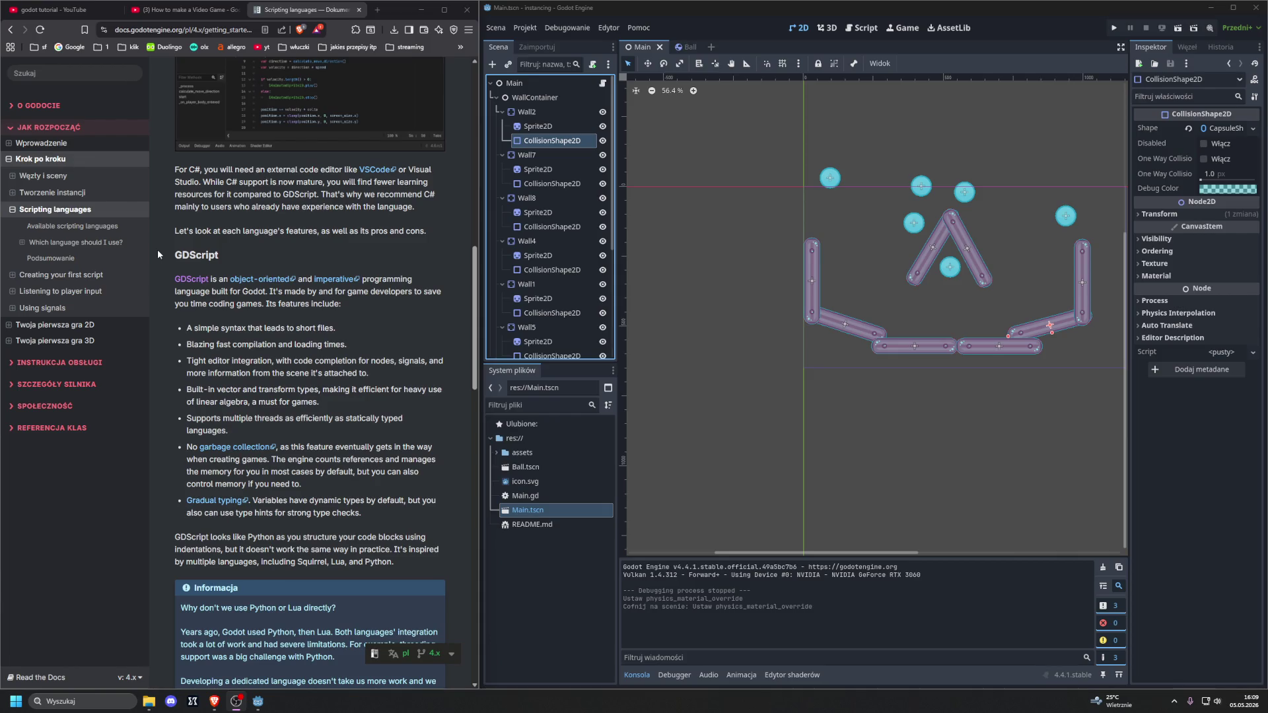
{"action": "scroll", "coordinate": [157, 248], "scroll_direction": "down", "scroll_amount": 1}
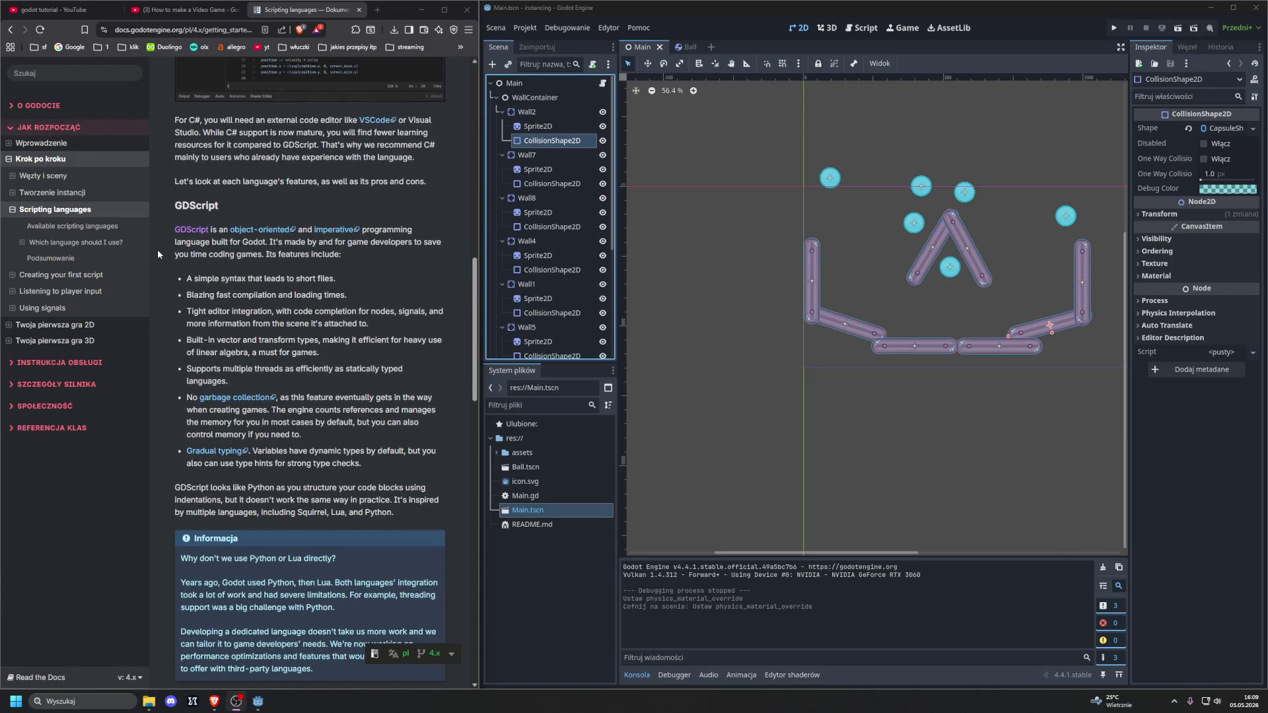
{"action": "scroll", "coordinate": [157, 248], "scroll_direction": "down", "scroll_amount": 1}
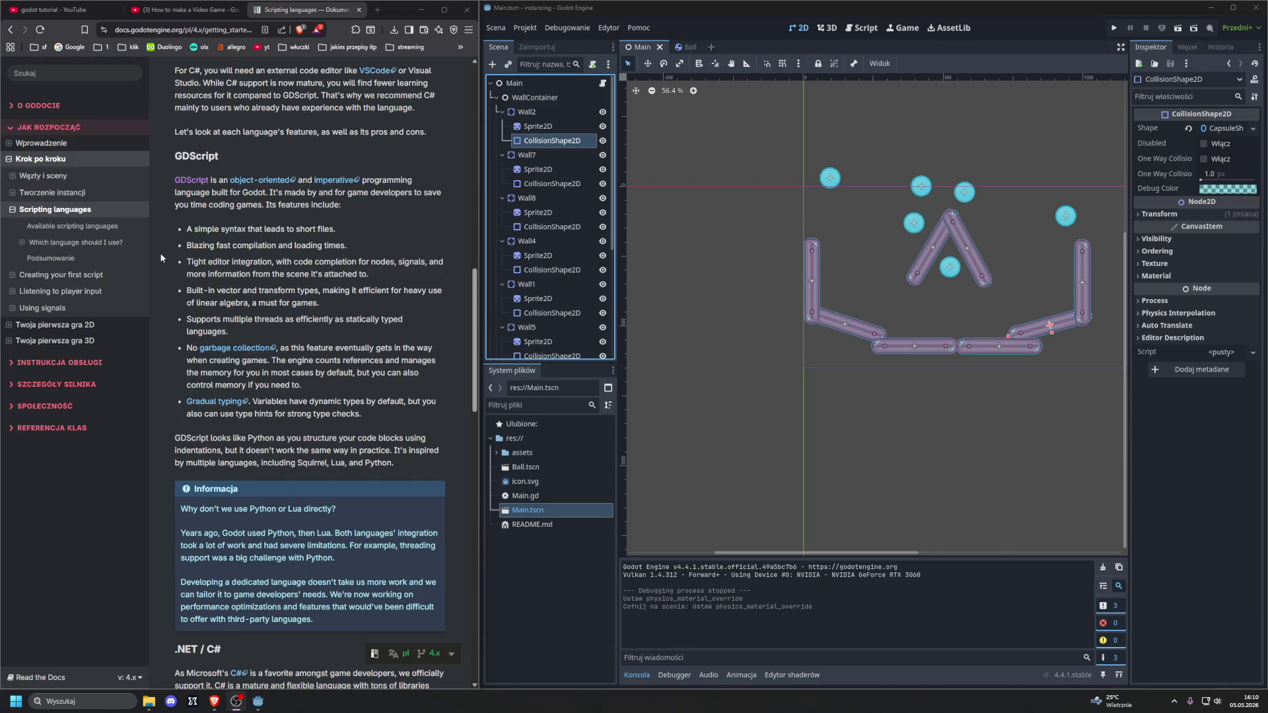
{"action": "scroll", "coordinate": [160, 253], "scroll_direction": "down", "scroll_amount": 1}
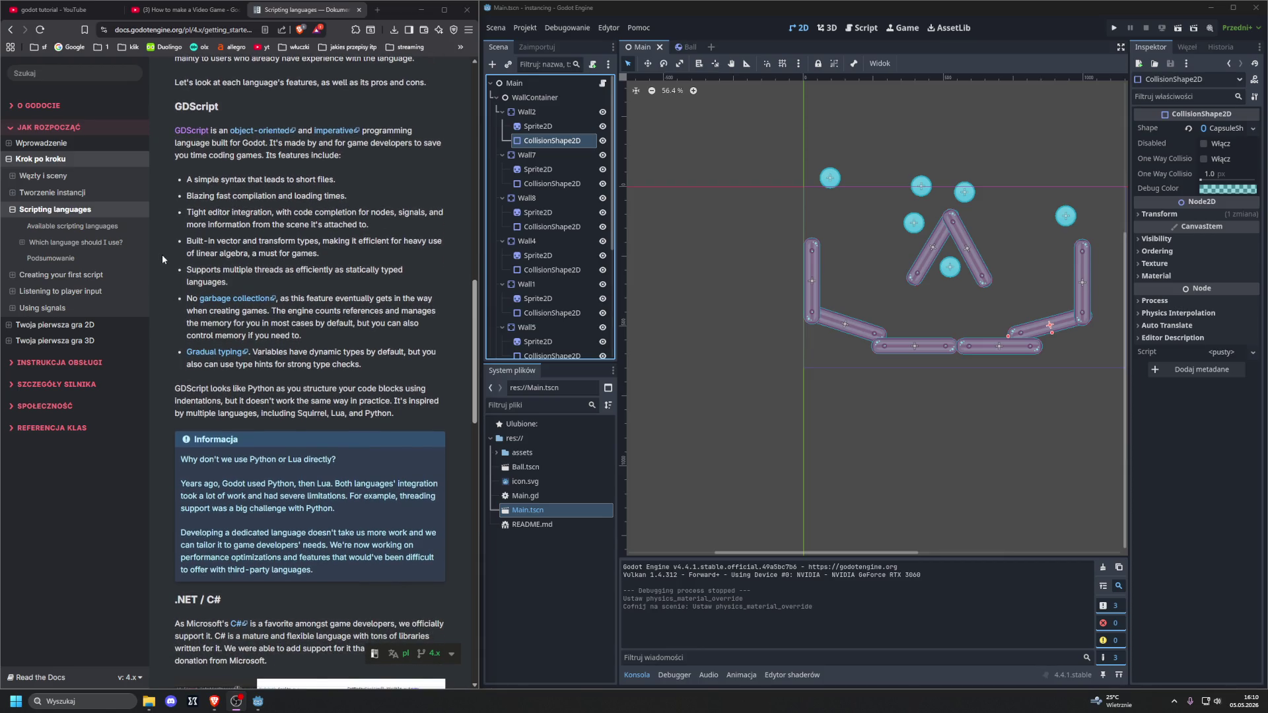
{"action": "scroll", "coordinate": [162, 256], "scroll_direction": "down", "scroll_amount": 1}
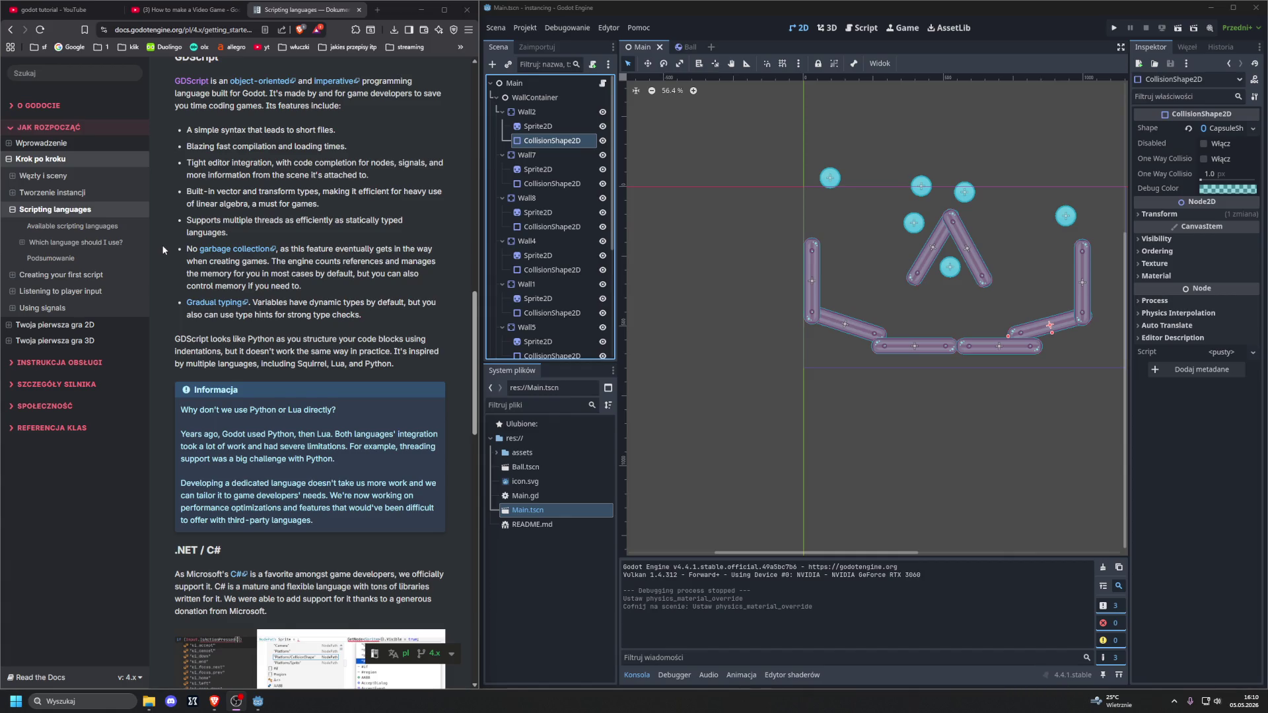
{"action": "scroll", "coordinate": [162, 250], "scroll_direction": "down", "scroll_amount": 3}
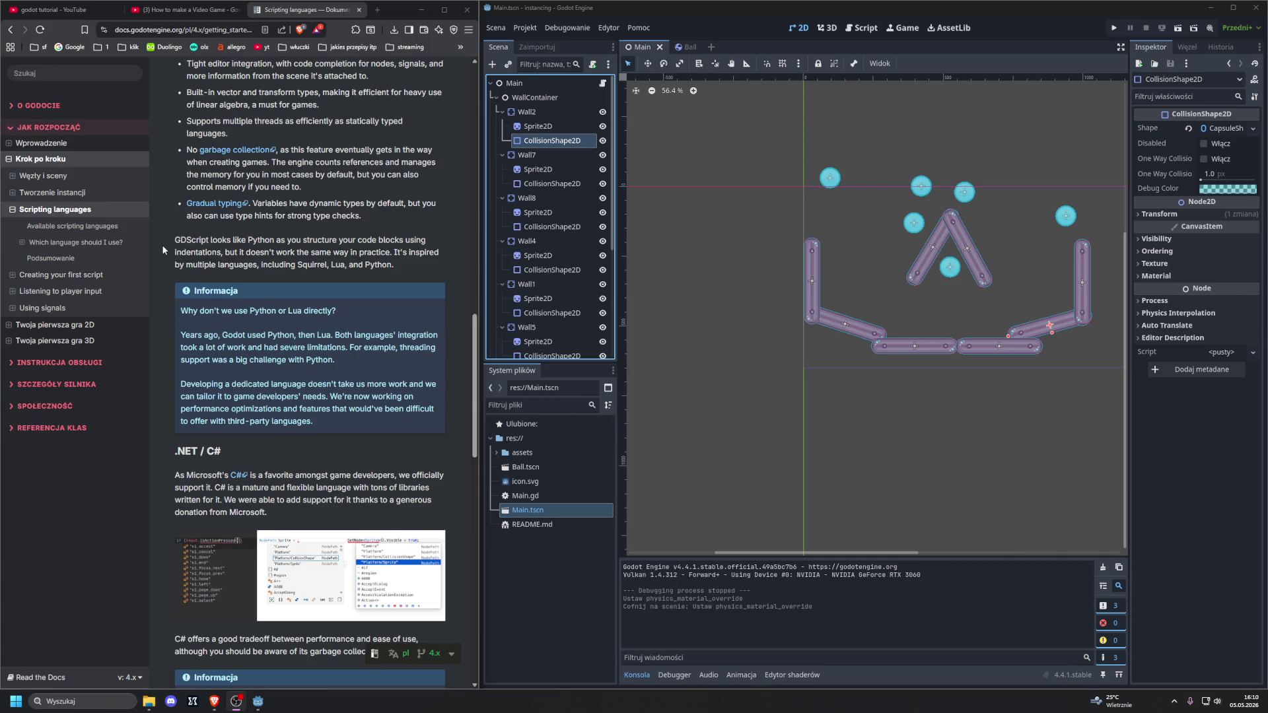
{"action": "scroll", "coordinate": [162, 249], "scroll_direction": "down", "scroll_amount": 1}
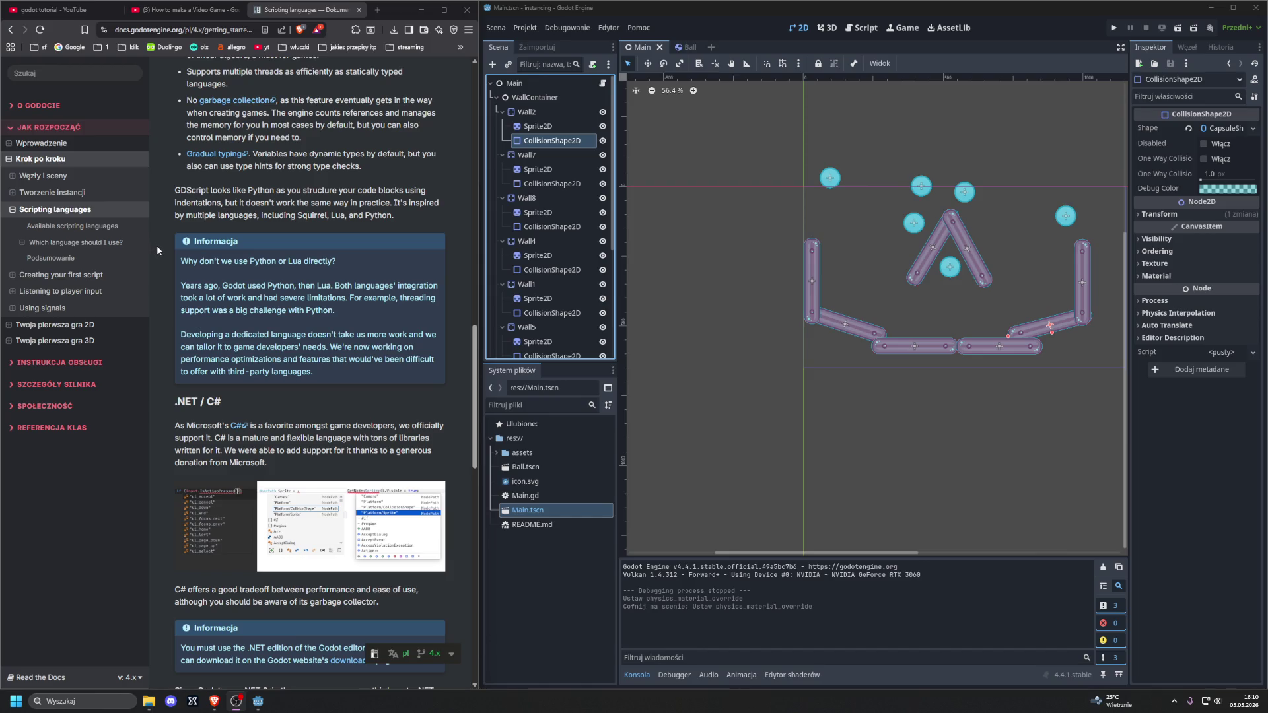
Step: Scroll through the C# notes and C++ via GDExtension to the closing Podsumowanie summary
{"action": "scroll", "coordinate": [156, 249], "scroll_direction": "down", "scroll_amount": 3}
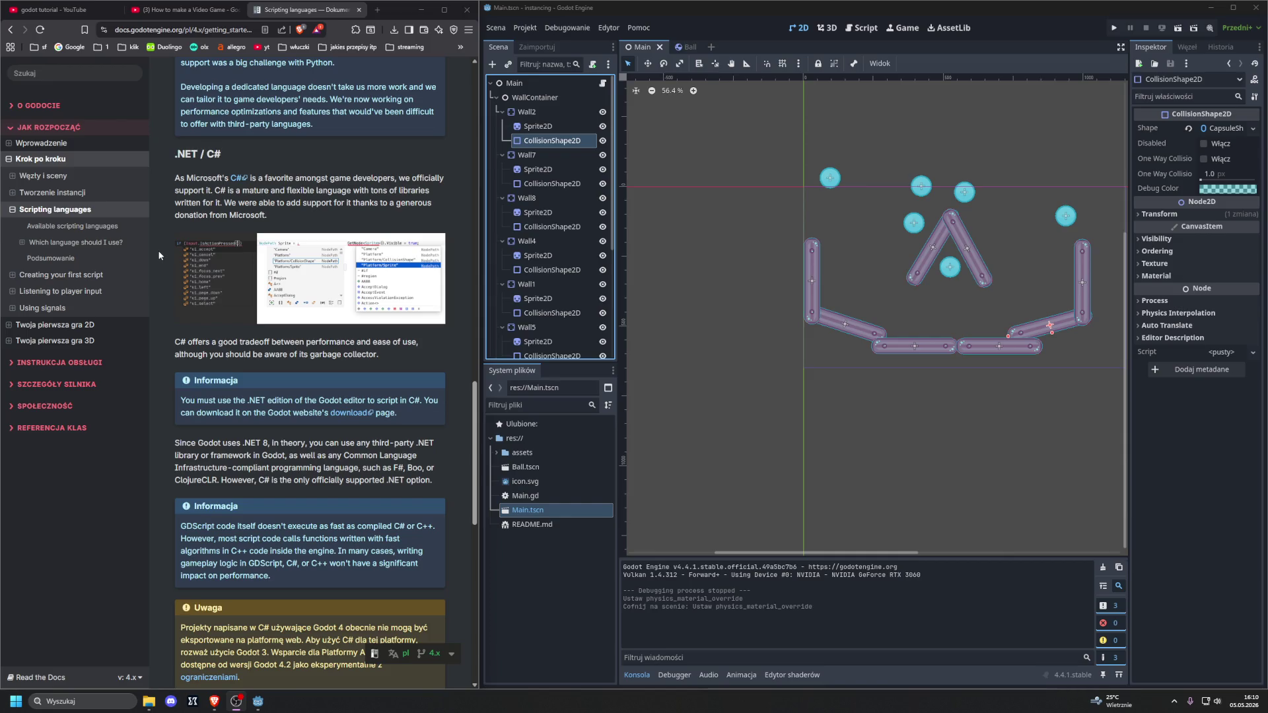
{"action": "scroll", "coordinate": [159, 257], "scroll_direction": "down", "scroll_amount": 1}
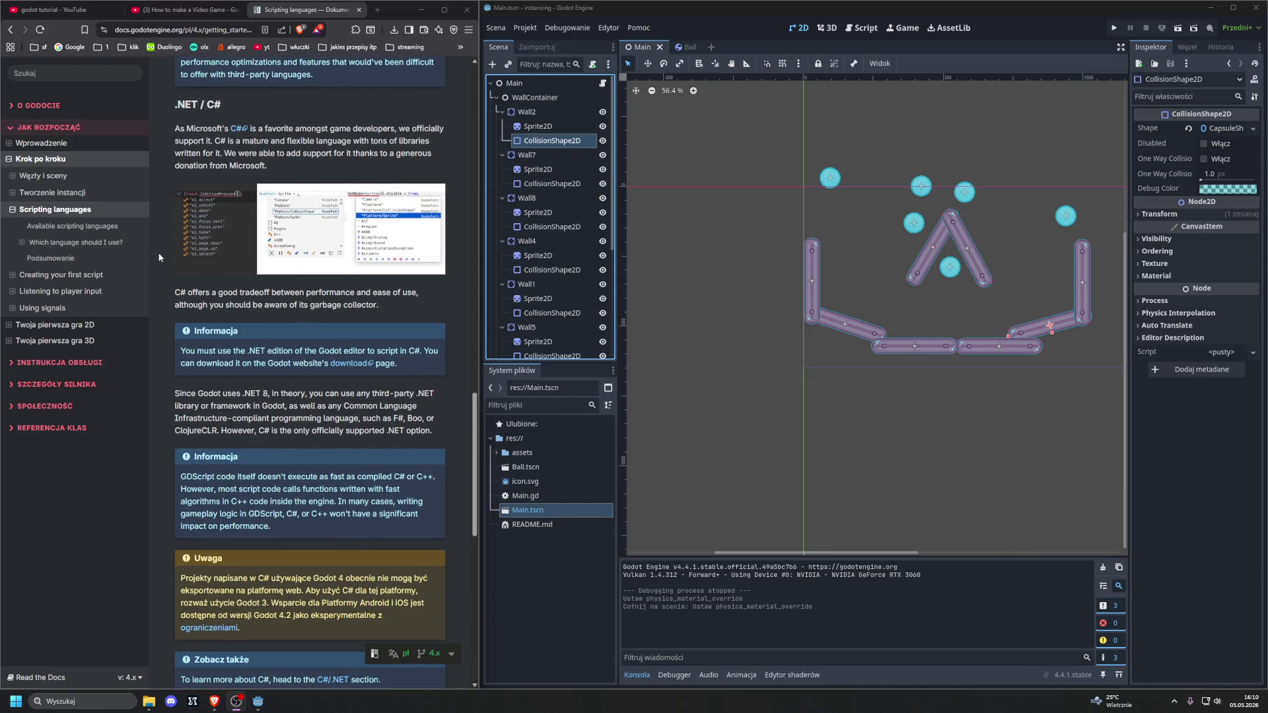
{"action": "scroll", "coordinate": [159, 257], "scroll_direction": "down", "scroll_amount": 5}
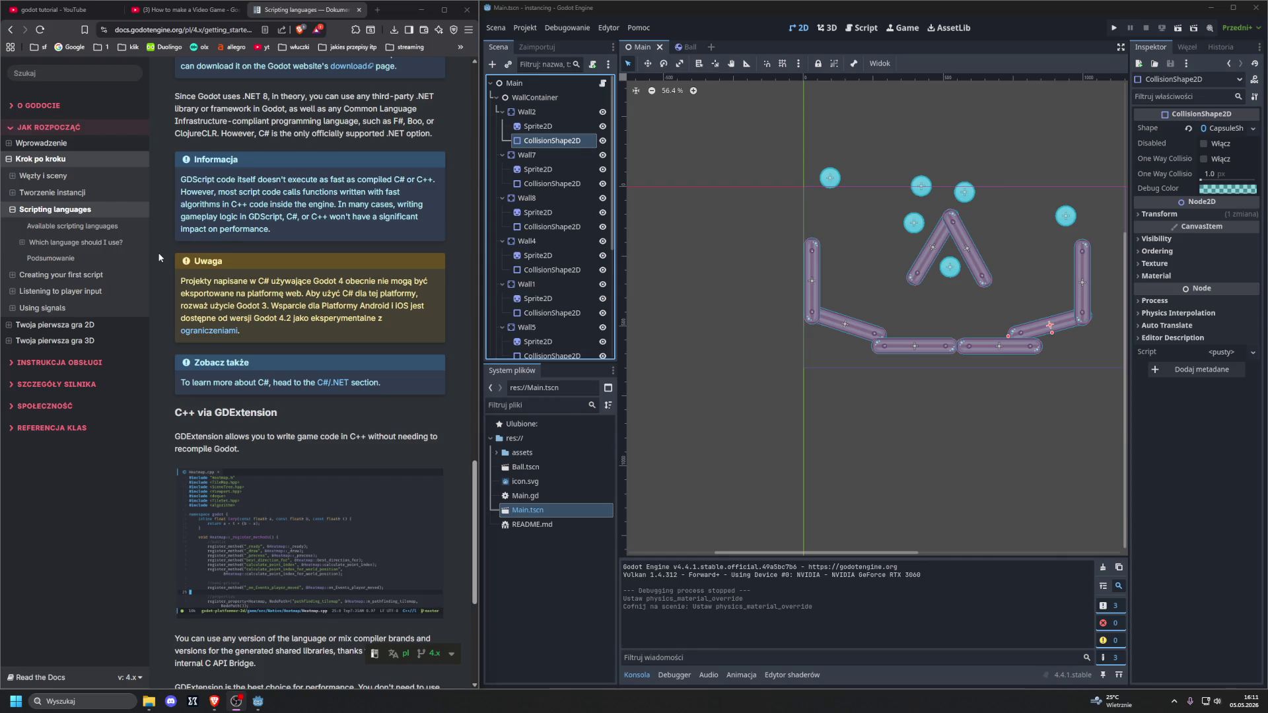
{"action": "scroll", "coordinate": [159, 257], "scroll_direction": "down", "scroll_amount": 3}
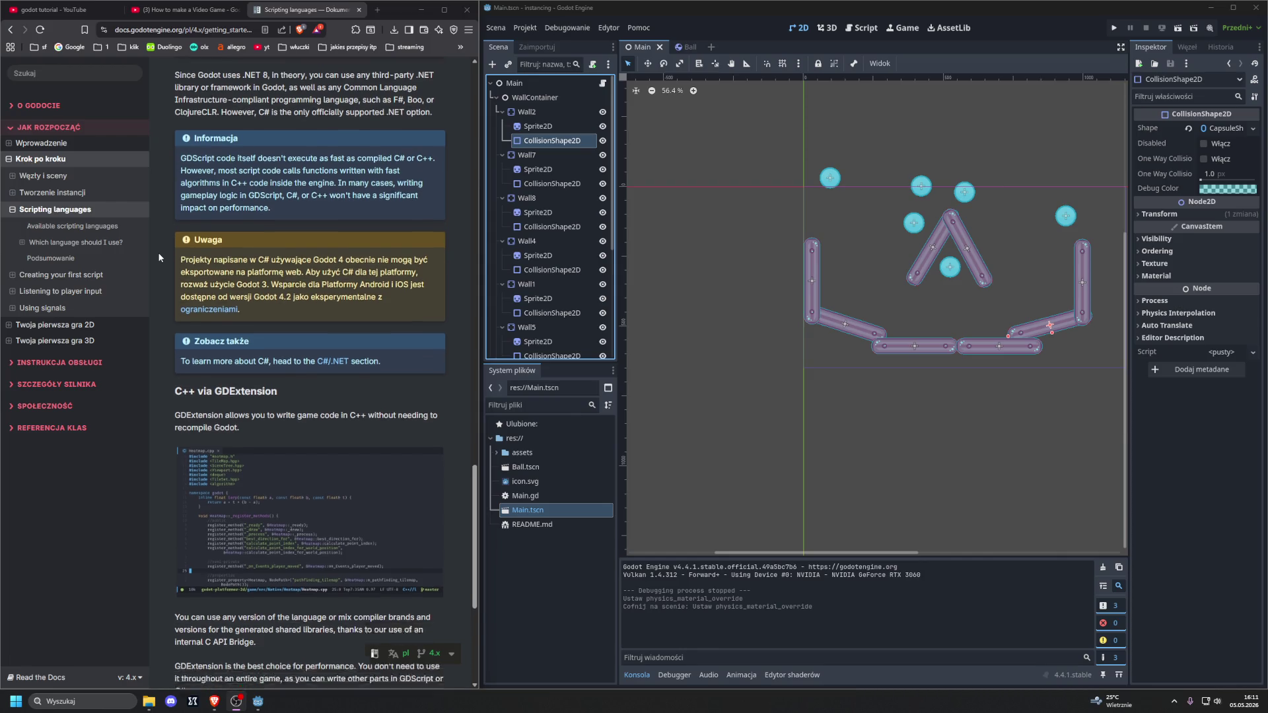
{"action": "scroll", "coordinate": [159, 257], "scroll_direction": "down", "scroll_amount": 2}
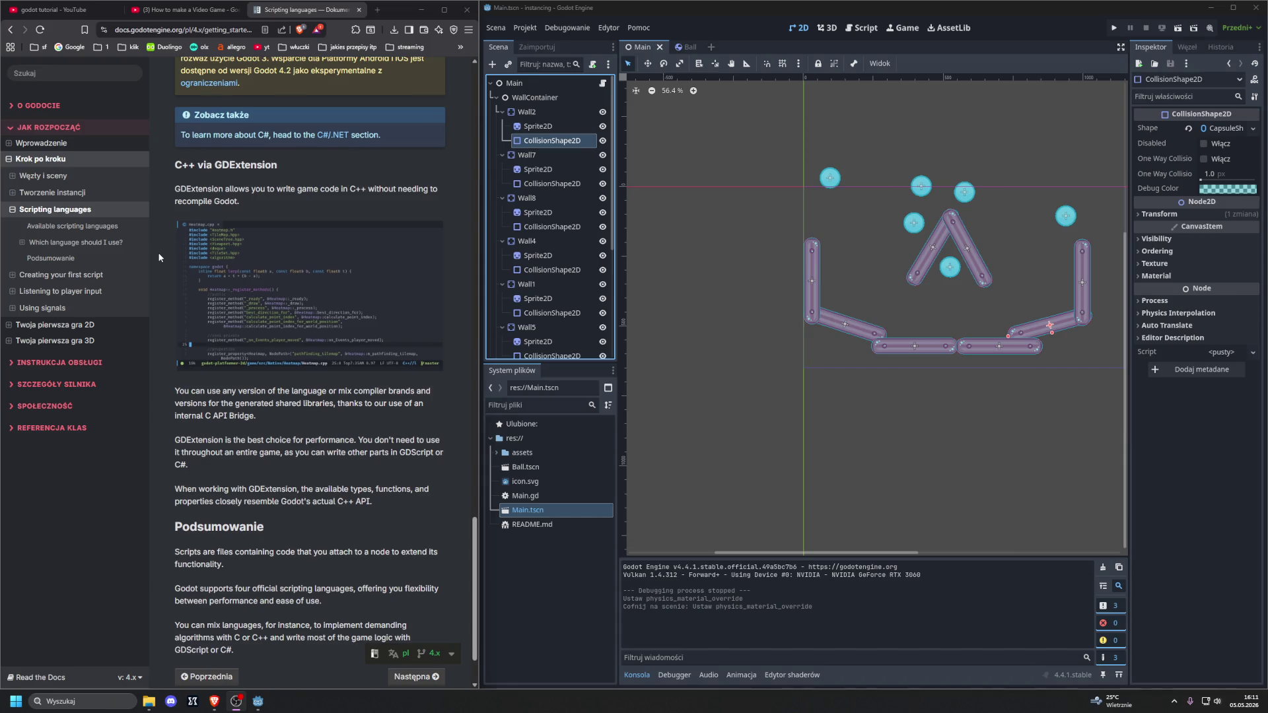
{"action": "scroll", "coordinate": [159, 256], "scroll_direction": "down", "scroll_amount": 1}
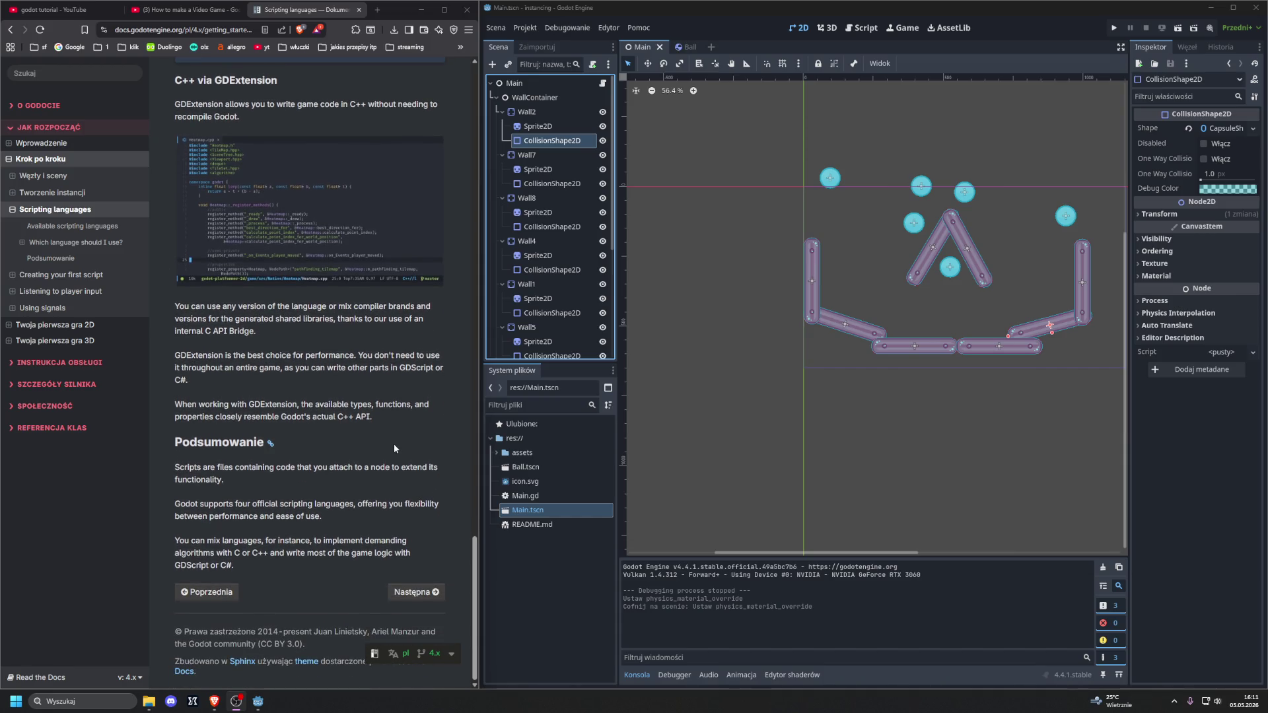
Step: Go to the Creating your first script page, close the Main and Ball scenes, and reopen the instancing project
{"action": "left_click", "coordinate": [416, 592]}
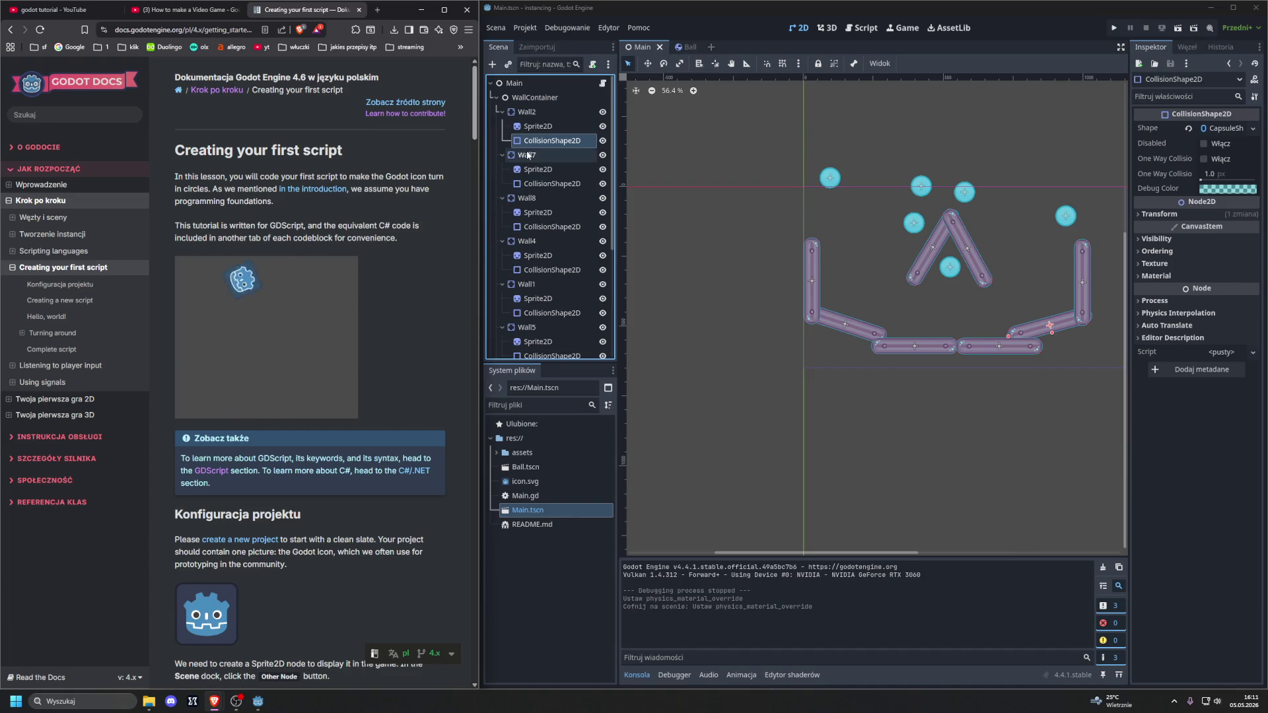
{"action": "left_click", "coordinate": [659, 47]}
{"action": "left_click", "coordinate": [657, 47]}
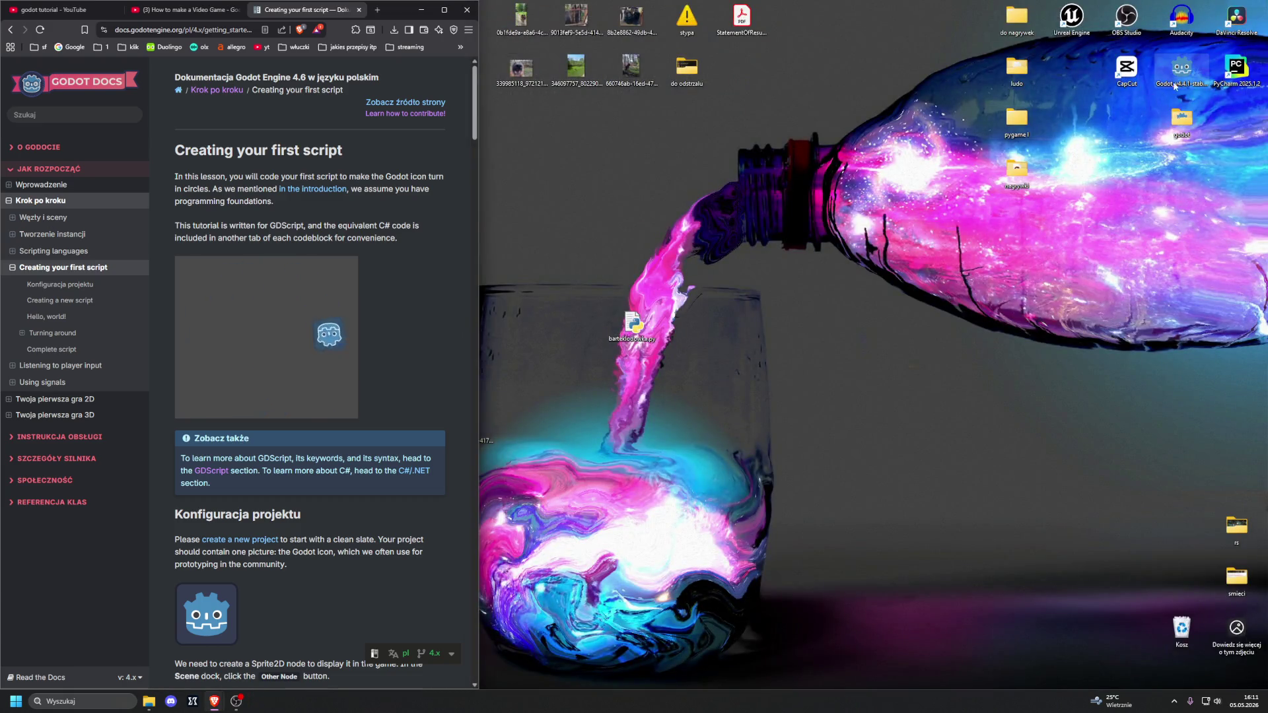
{"action": "double_click", "coordinate": [1178, 79]}
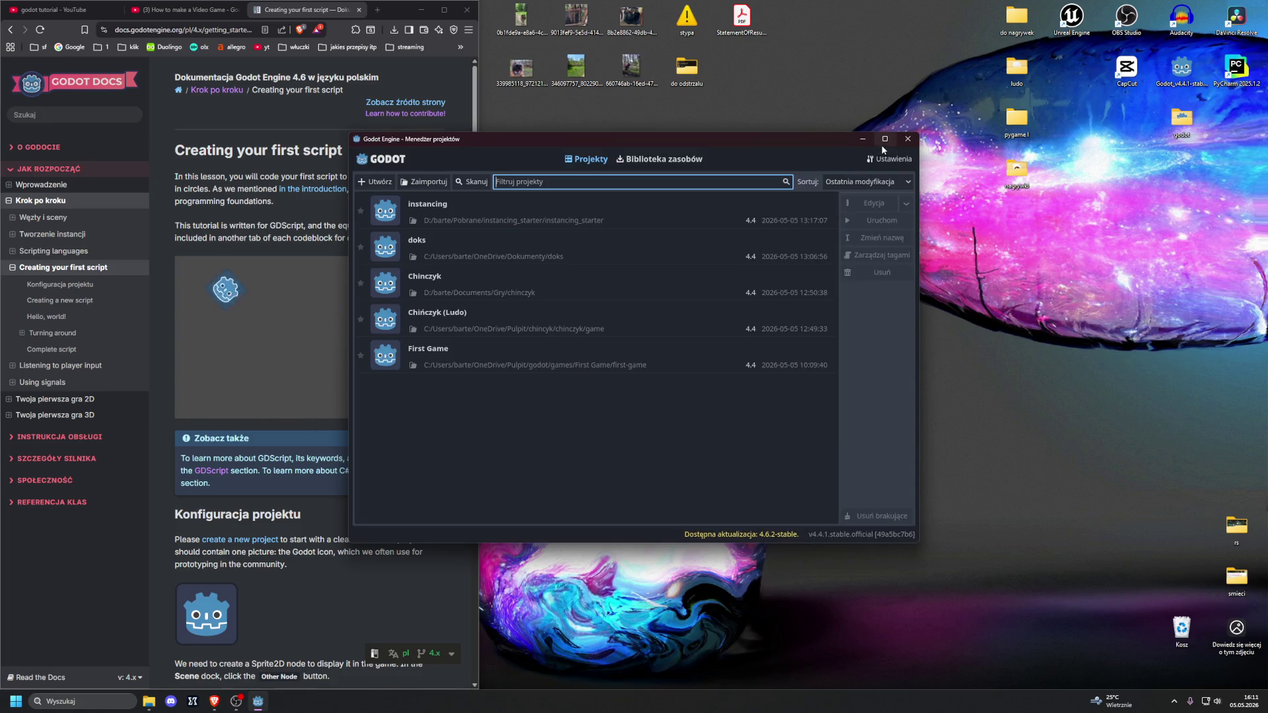
{"action": "double_click", "coordinate": [557, 204]}
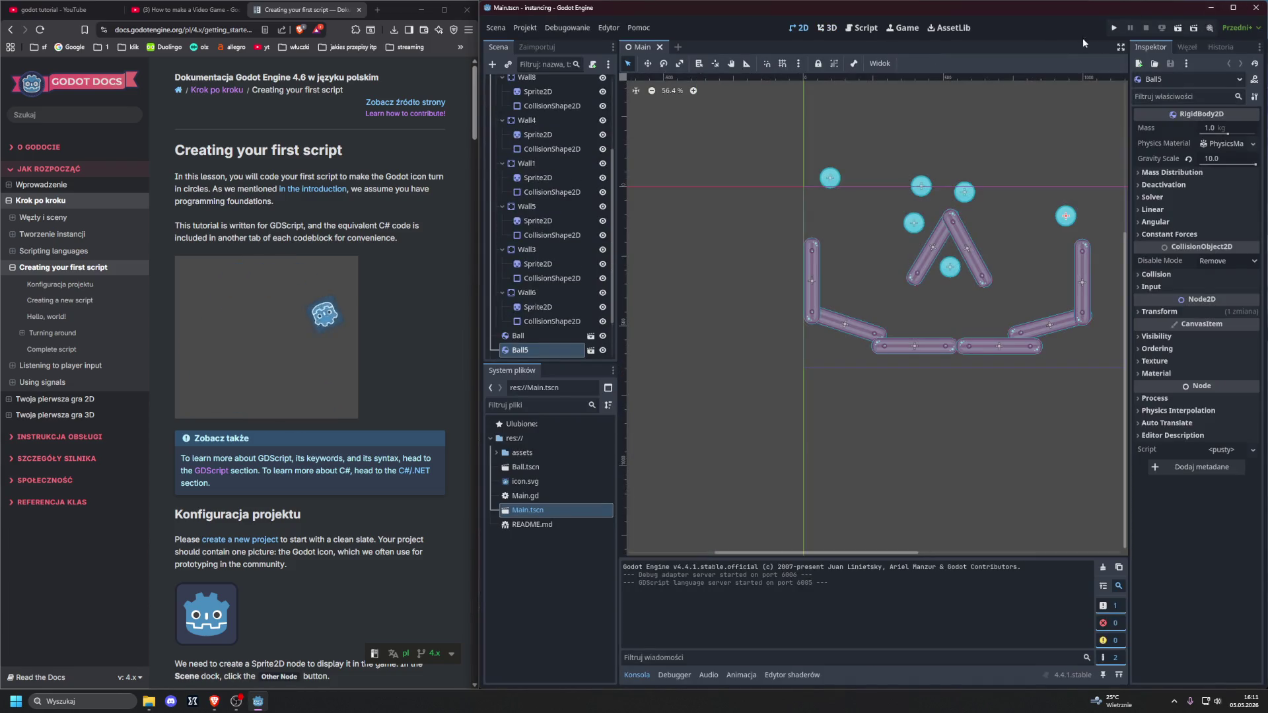
Step: Quit the instancing project to the project list and open the doks project
{"action": "left_click", "coordinate": [525, 27]}
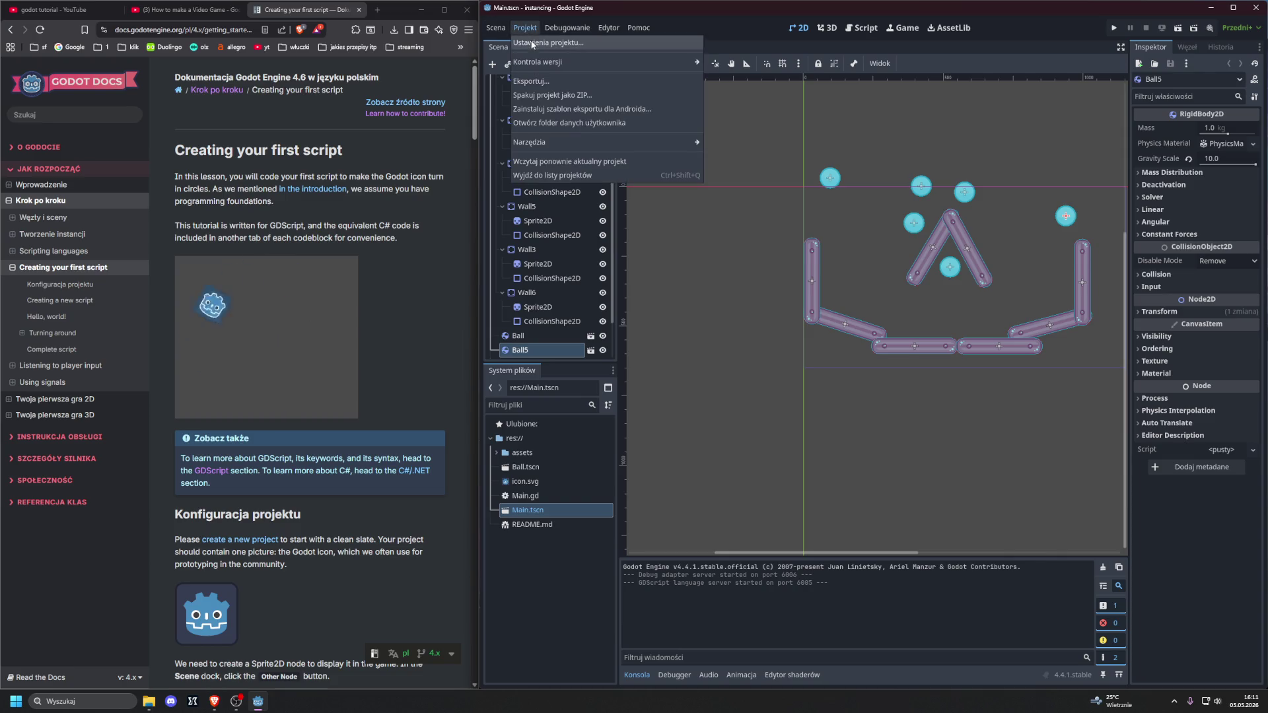
{"action": "left_click", "coordinate": [529, 41]}
{"action": "left_click", "coordinate": [919, 175]}
{"action": "left_click", "coordinate": [506, 28]}
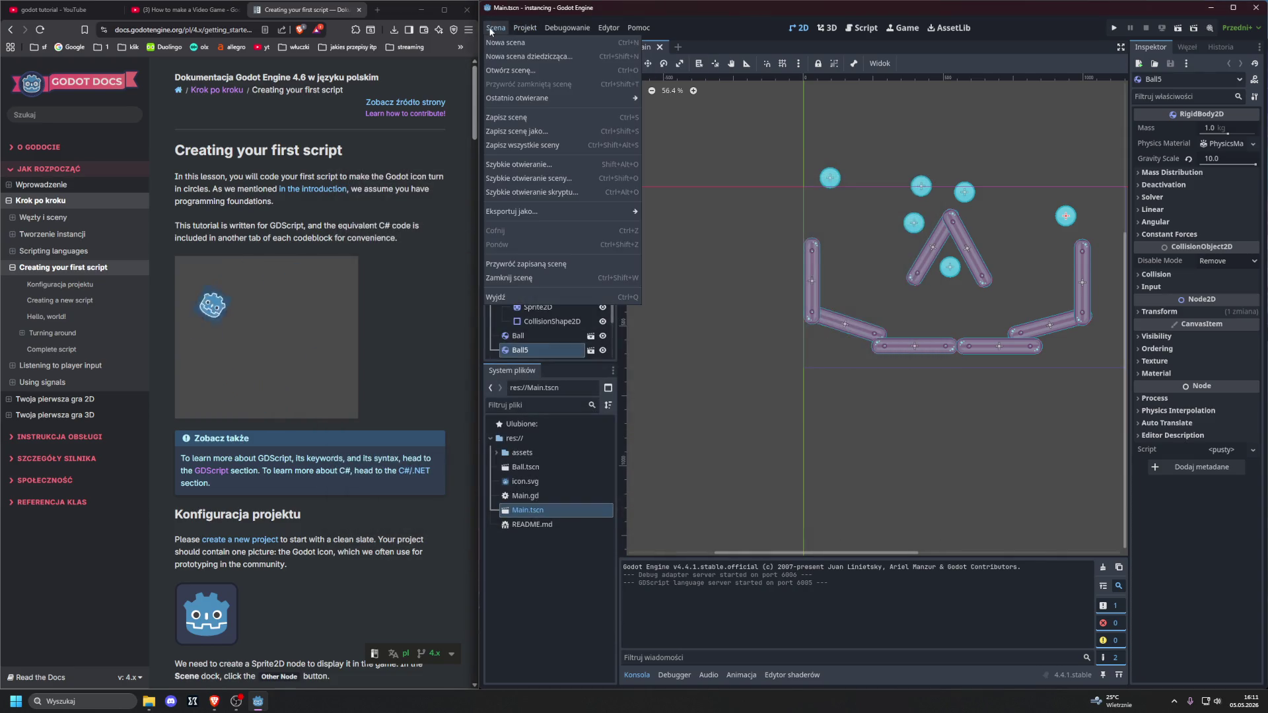
{"action": "mouse_move", "coordinate": [516, 26]}
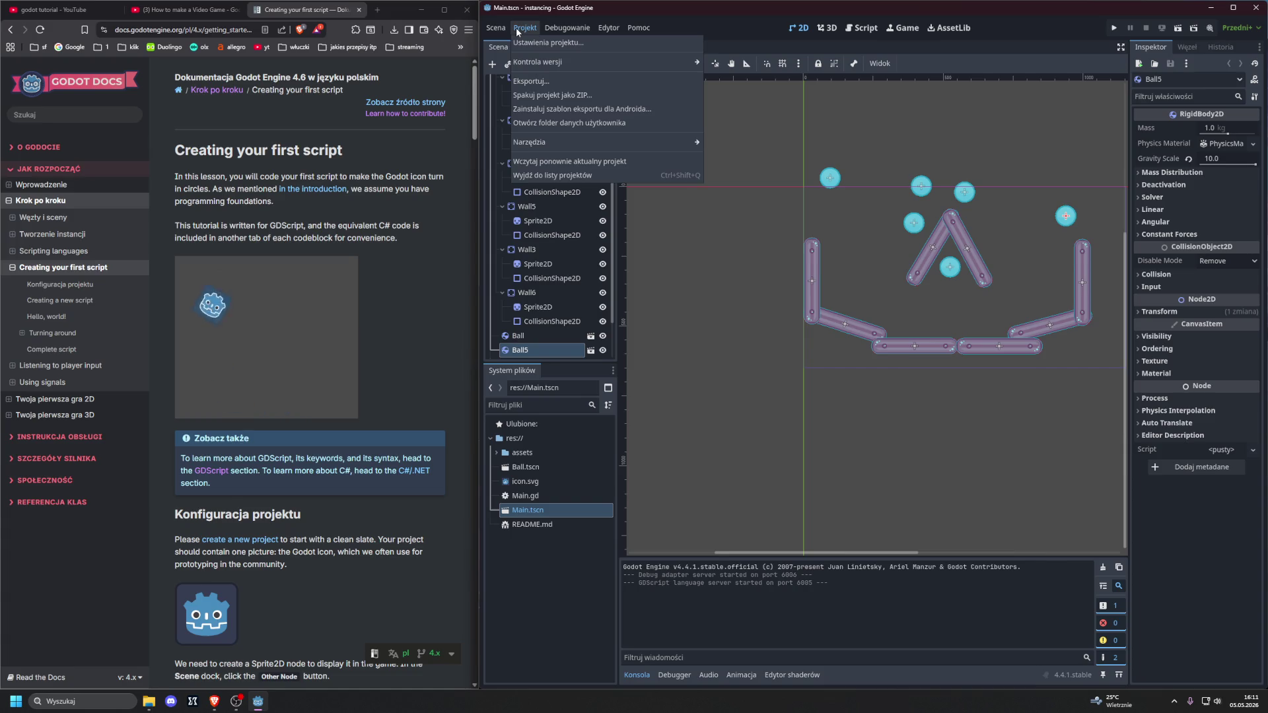
{"action": "left_click", "coordinate": [525, 174]}
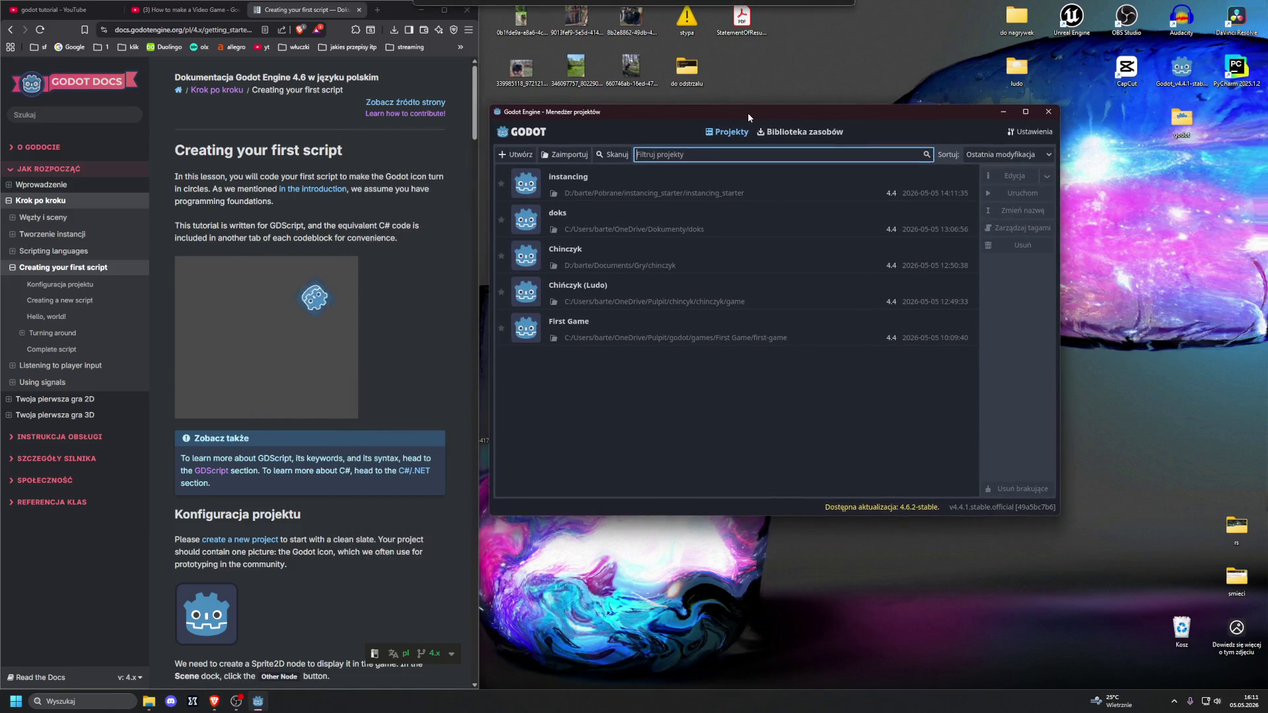
{"action": "double_click", "coordinate": [722, 212]}
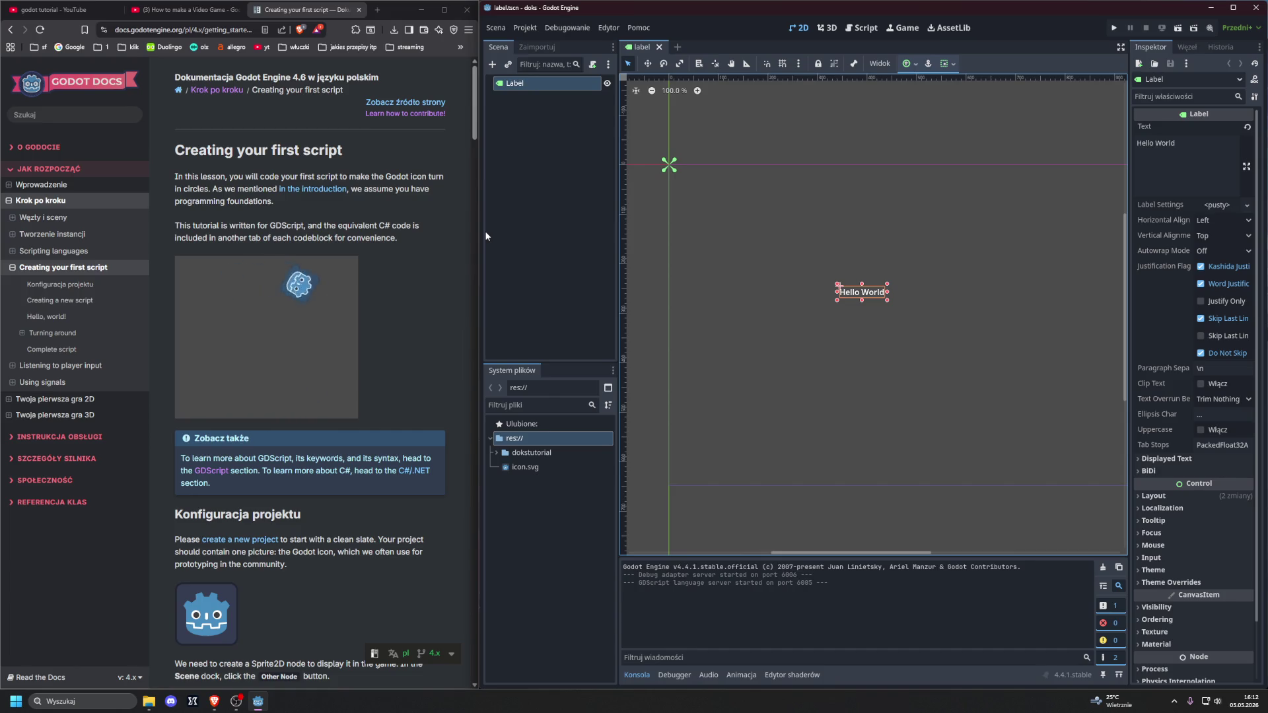
{"action": "scroll", "coordinate": [435, 222], "scroll_direction": "down", "scroll_amount": 2}
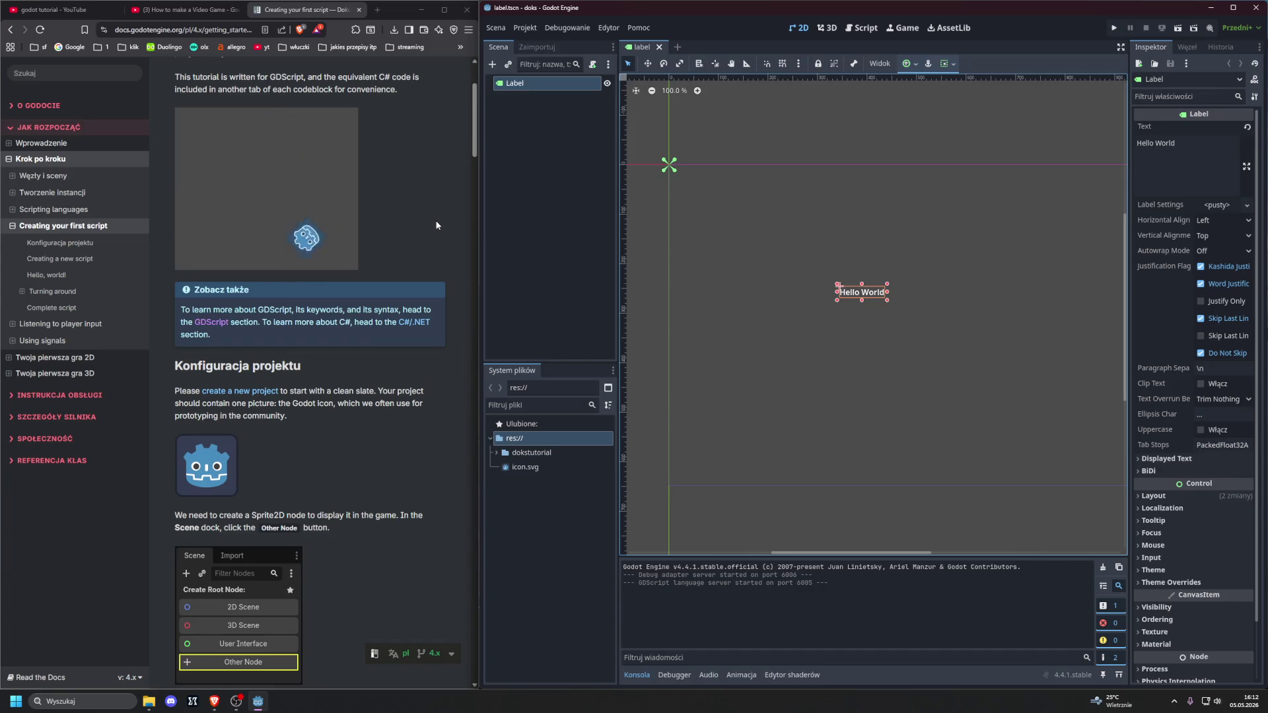
{"action": "scroll", "coordinate": [436, 225], "scroll_direction": "down", "scroll_amount": 3}
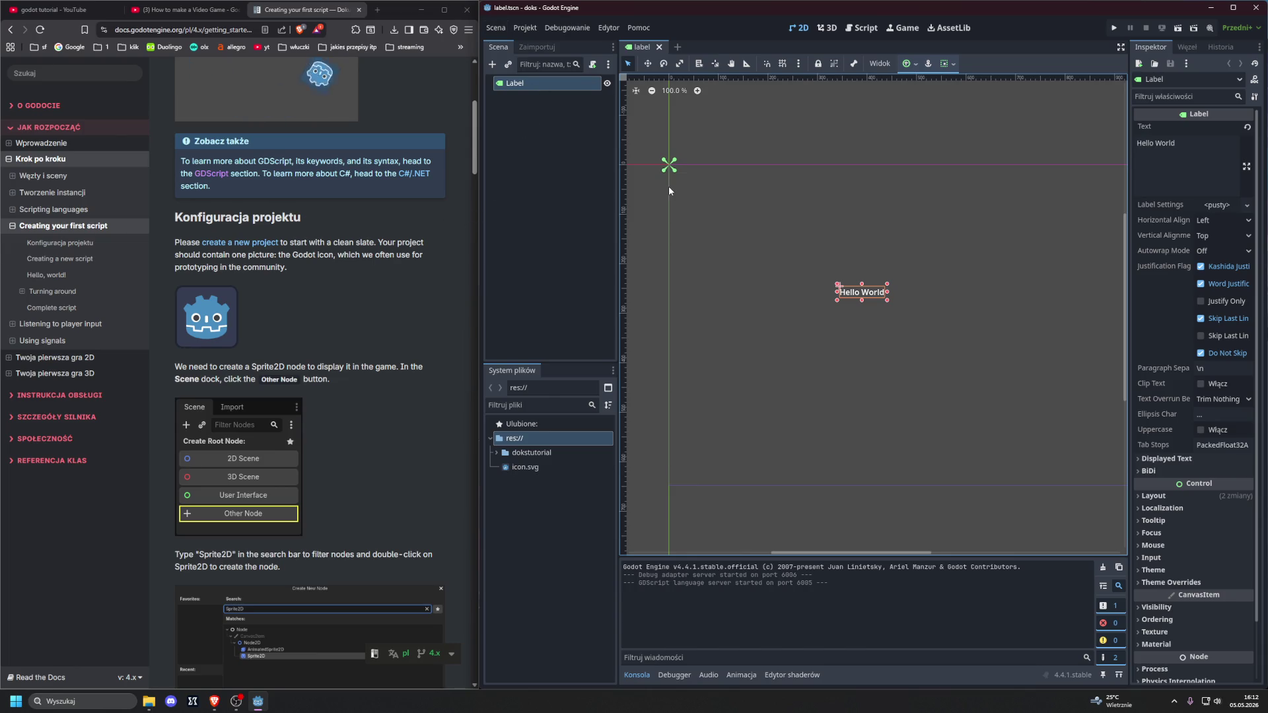
{"action": "key", "text": "Delete"}
Step: Confirm deleting the Label root, switch to the 3D workspace and select icon.svg in FileSystem
{"action": "key", "text": "Return"}
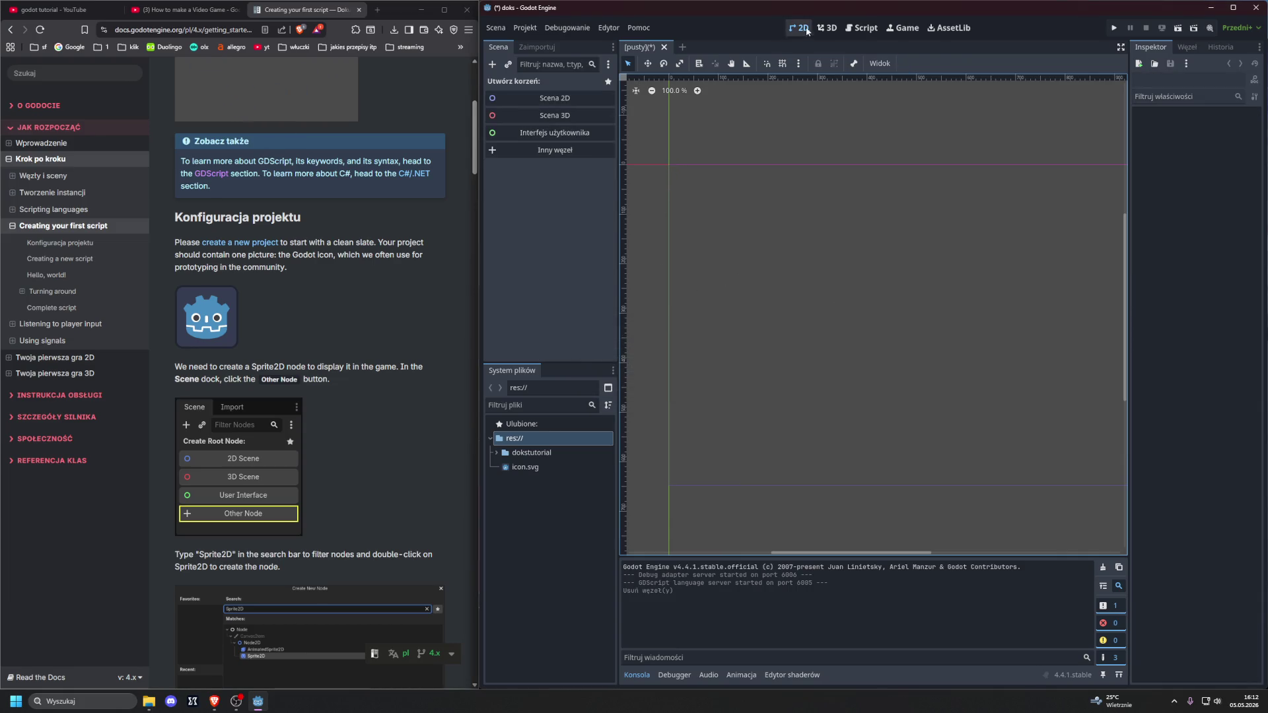
{"action": "left_click", "coordinate": [827, 28]}
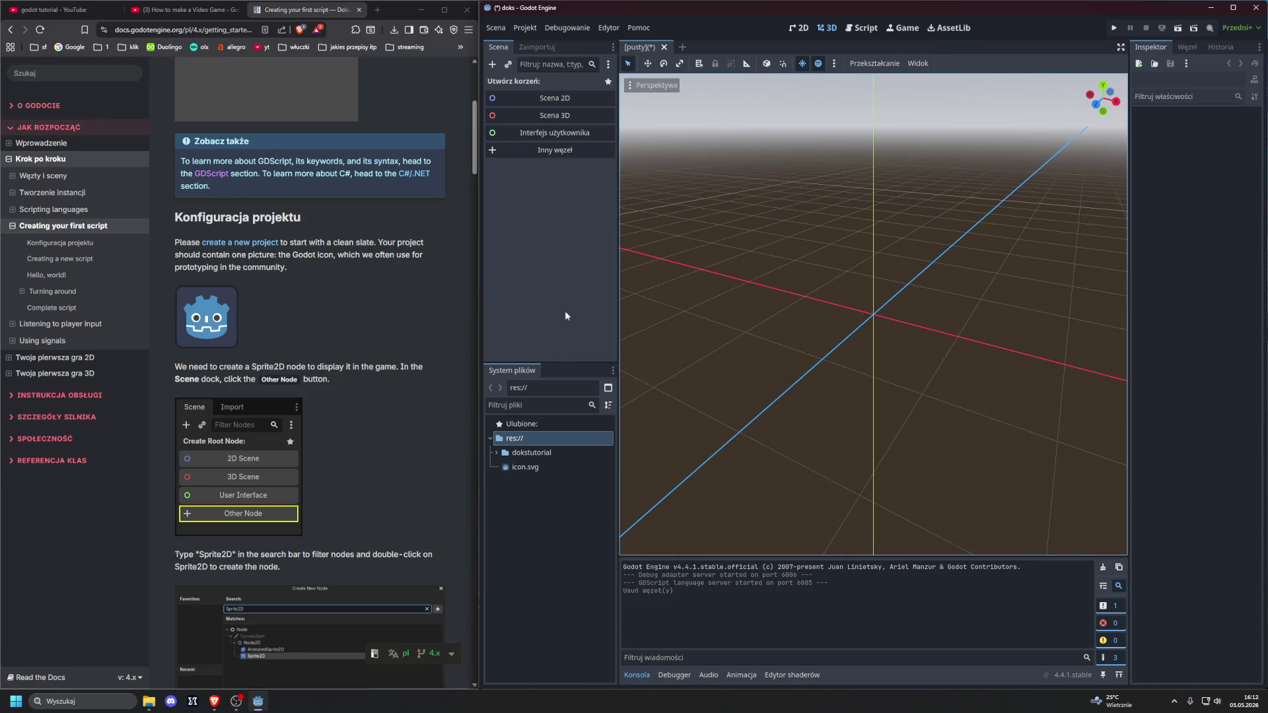
{"action": "left_click", "coordinate": [524, 466]}
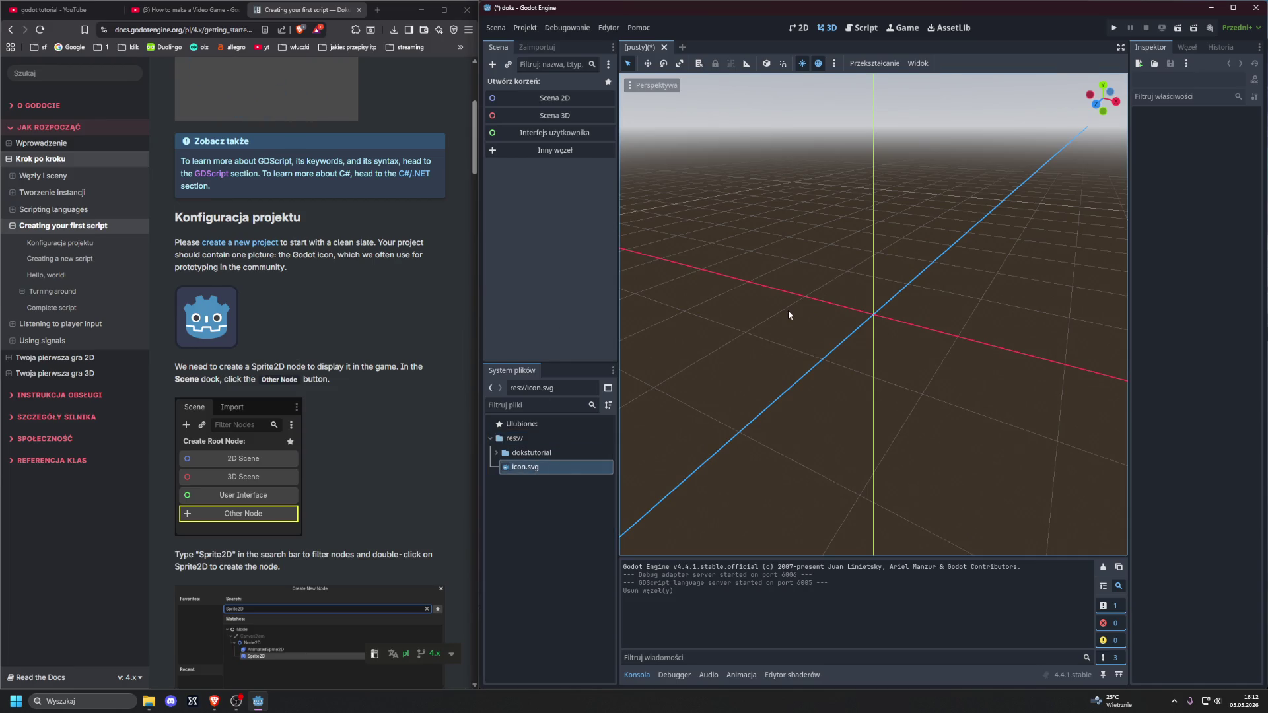
{"action": "scroll", "coordinate": [386, 313], "scroll_direction": "down", "scroll_amount": 2}
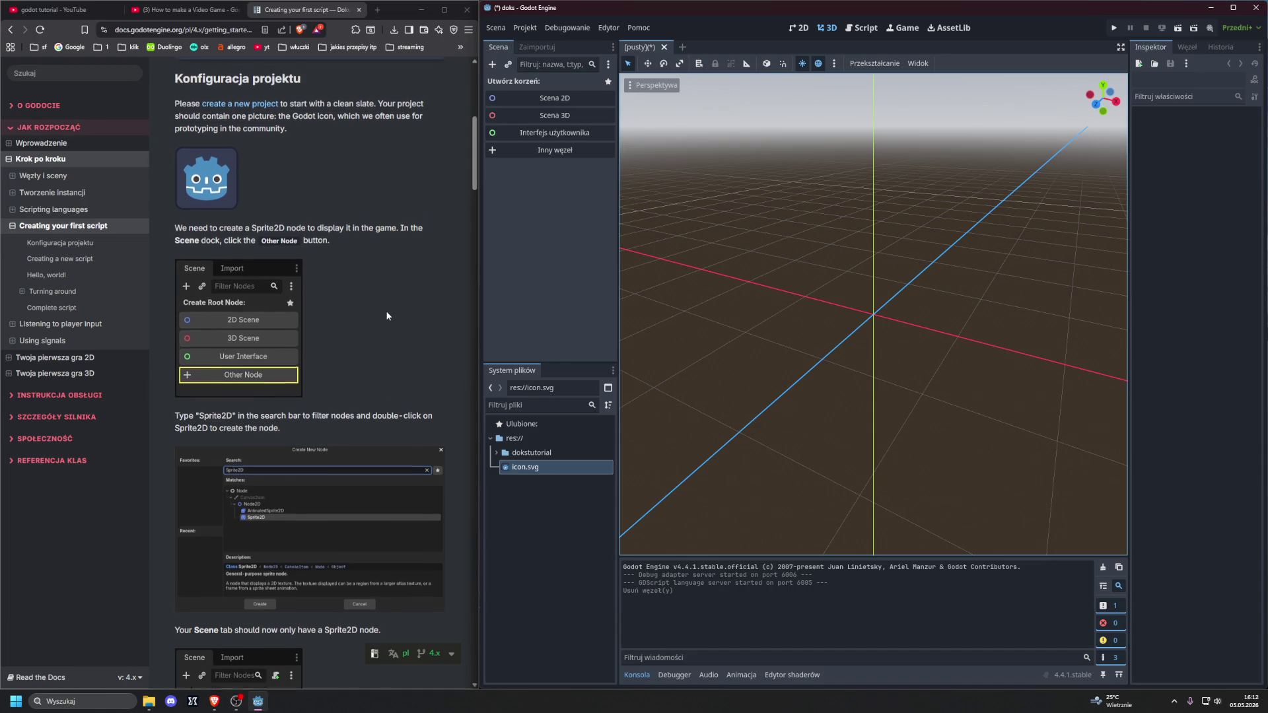
{"action": "scroll", "coordinate": [386, 316], "scroll_direction": "up", "scroll_amount": 1}
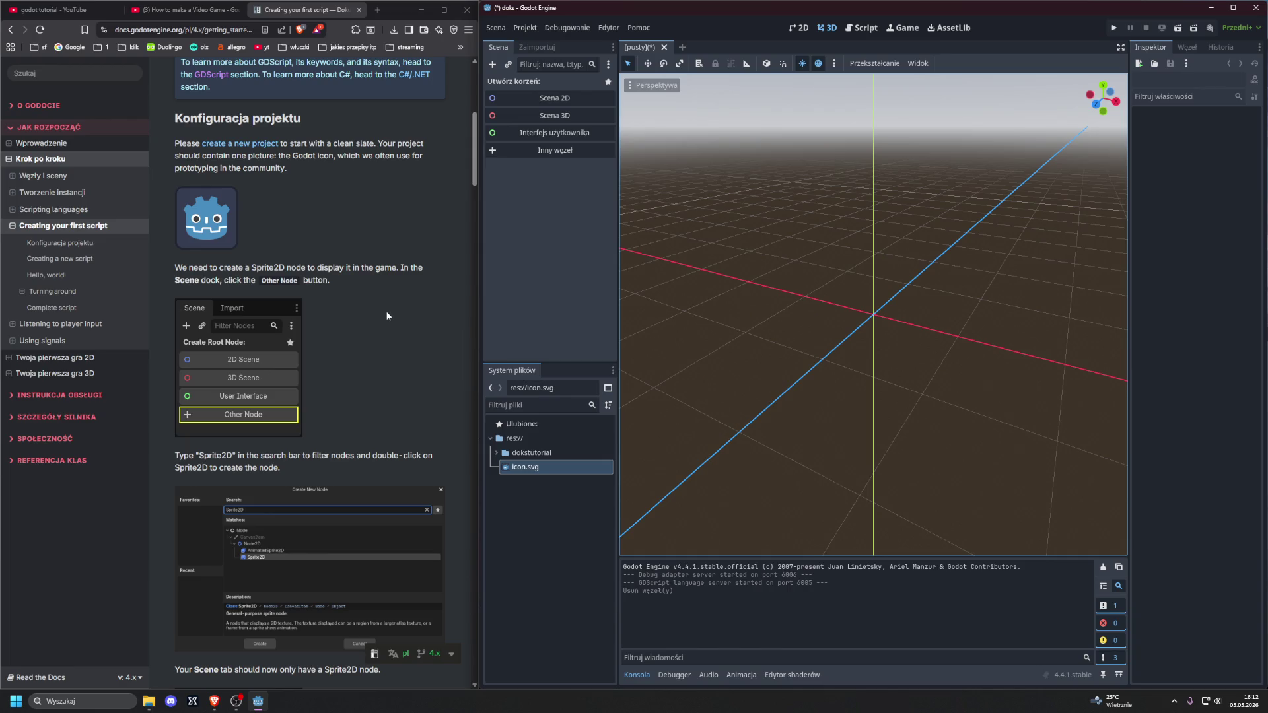
{"action": "left_click", "coordinate": [526, 467]}
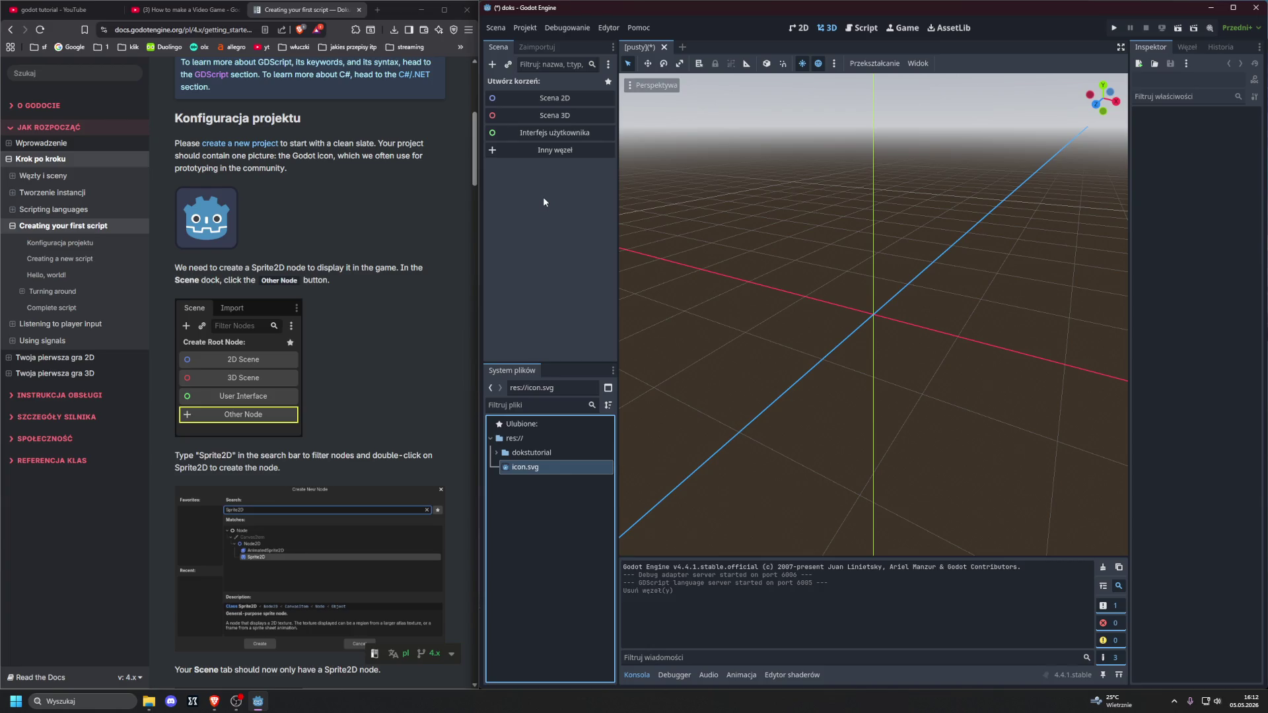
Step: Search 'spri' in Create New Node and create a Sprite2D as the scene root
{"action": "left_click", "coordinate": [538, 150]}
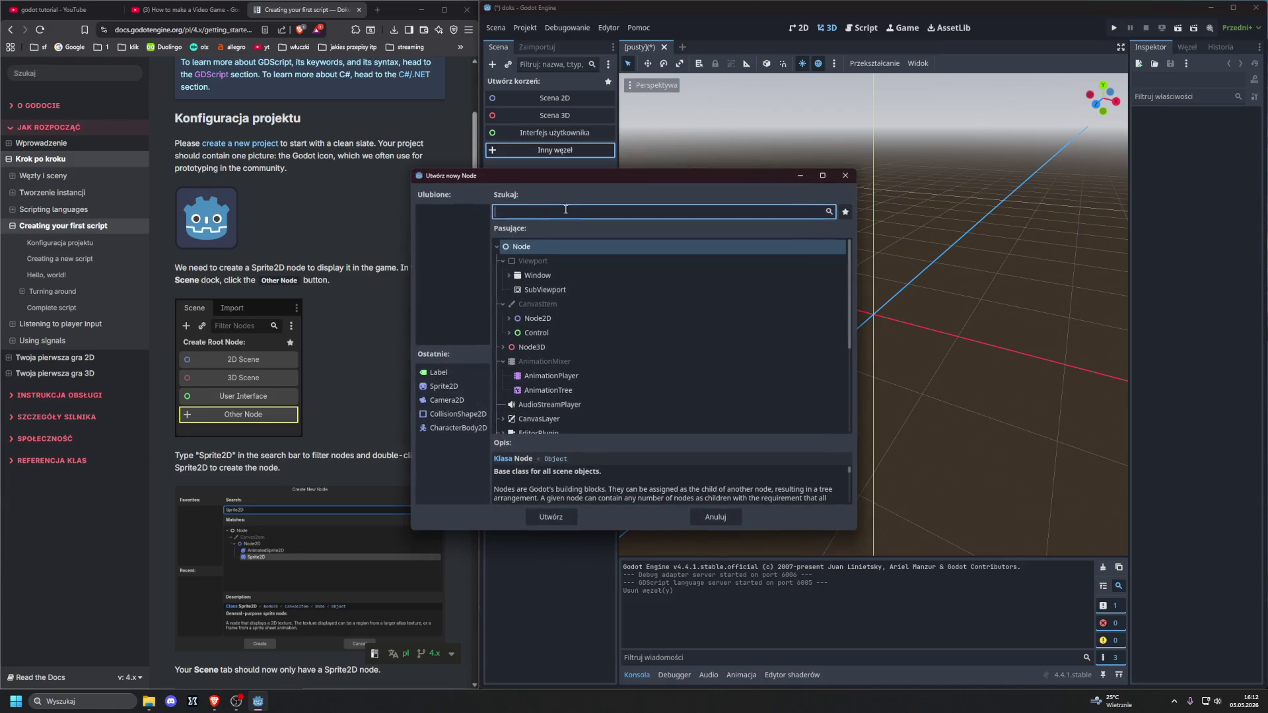
{"action": "left_click_drag", "start_coordinate": [536, 176], "coordinate": [640, 168]}
{"action": "scroll", "coordinate": [335, 252], "scroll_direction": "down", "scroll_amount": 3}
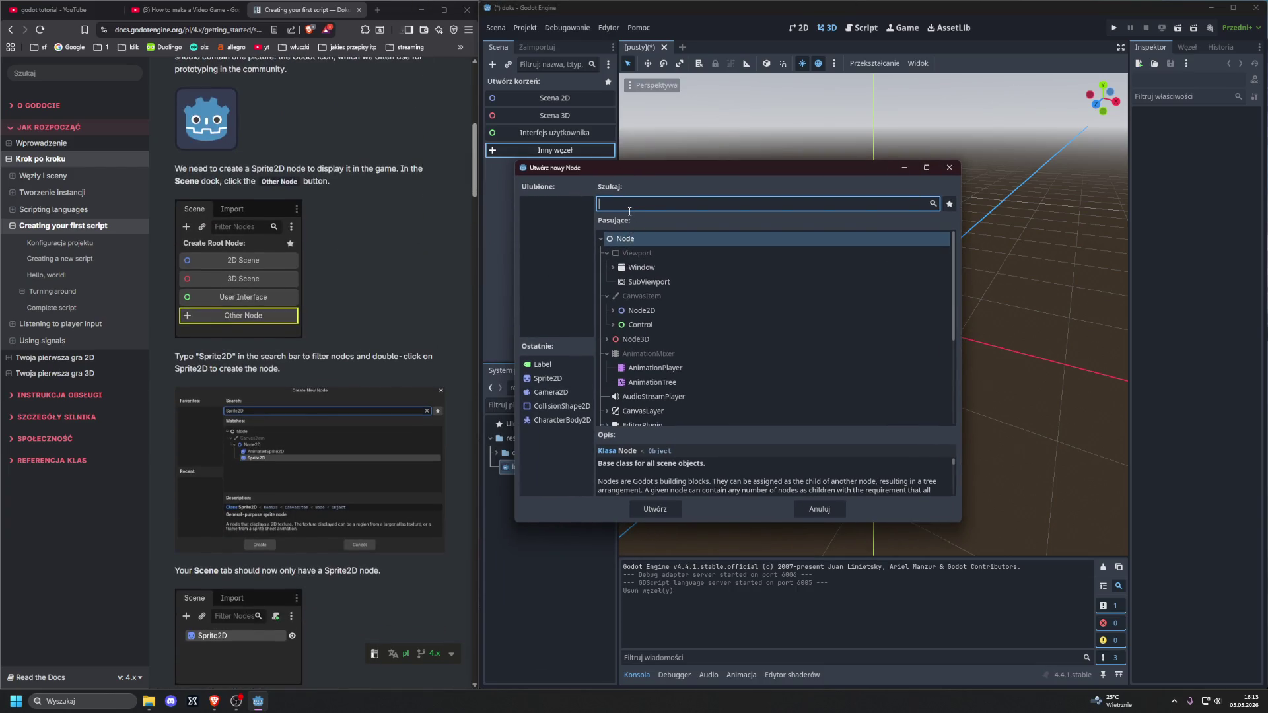
{"action": "type", "text": "2d"}
{"action": "key", "text": "BackSpace"}
{"action": "key", "text": "BackSpace"}
{"action": "type", "text": "spri"}
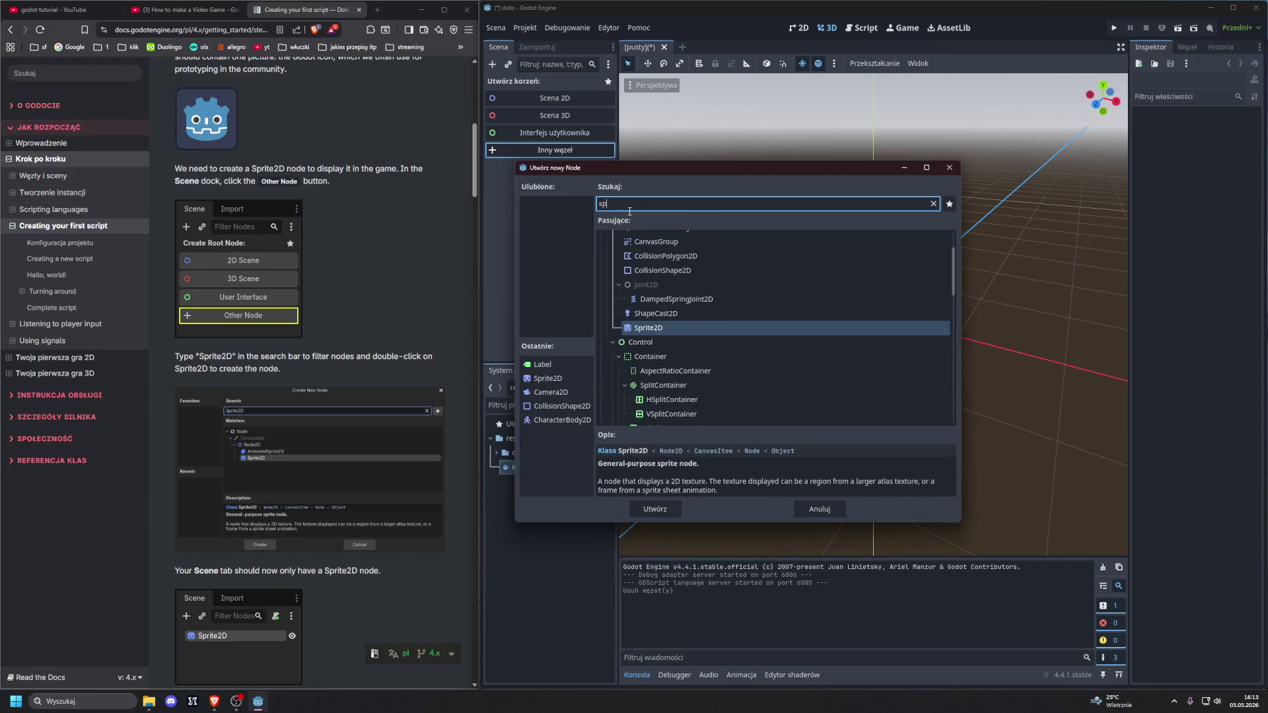
{"action": "double_click", "coordinate": [673, 324]}
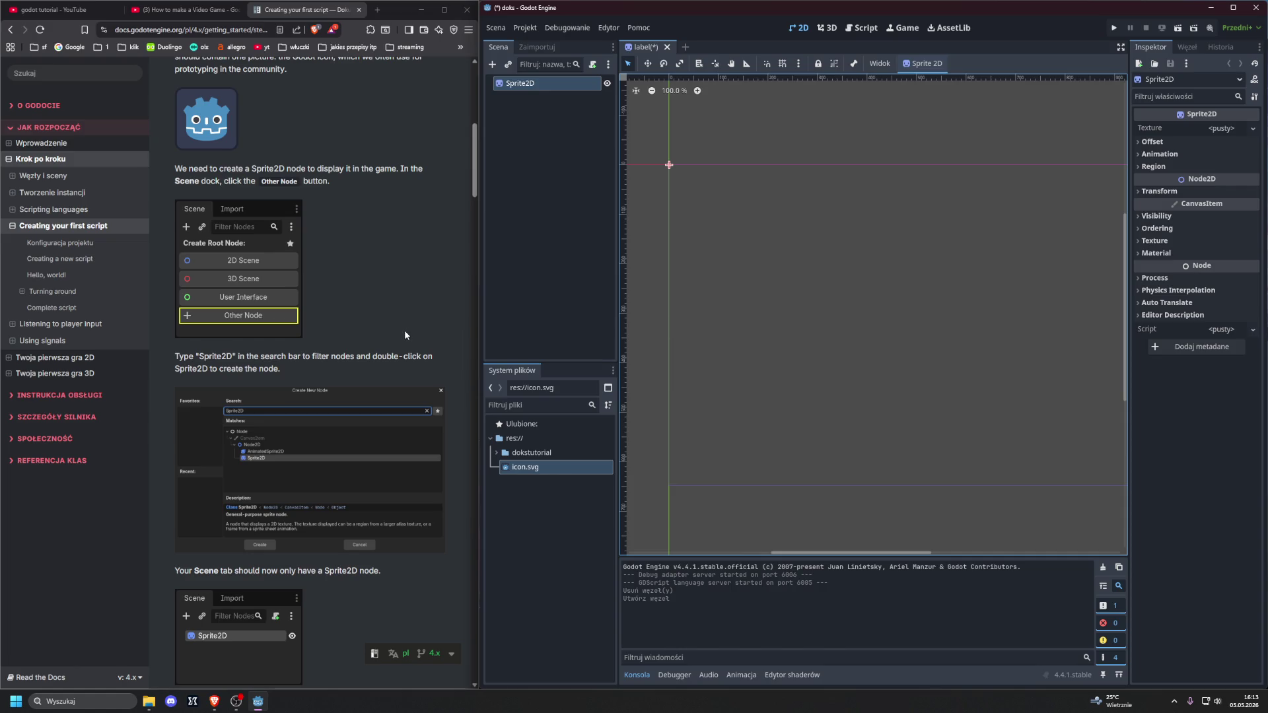
{"action": "scroll", "coordinate": [405, 332], "scroll_direction": "down", "scroll_amount": 2}
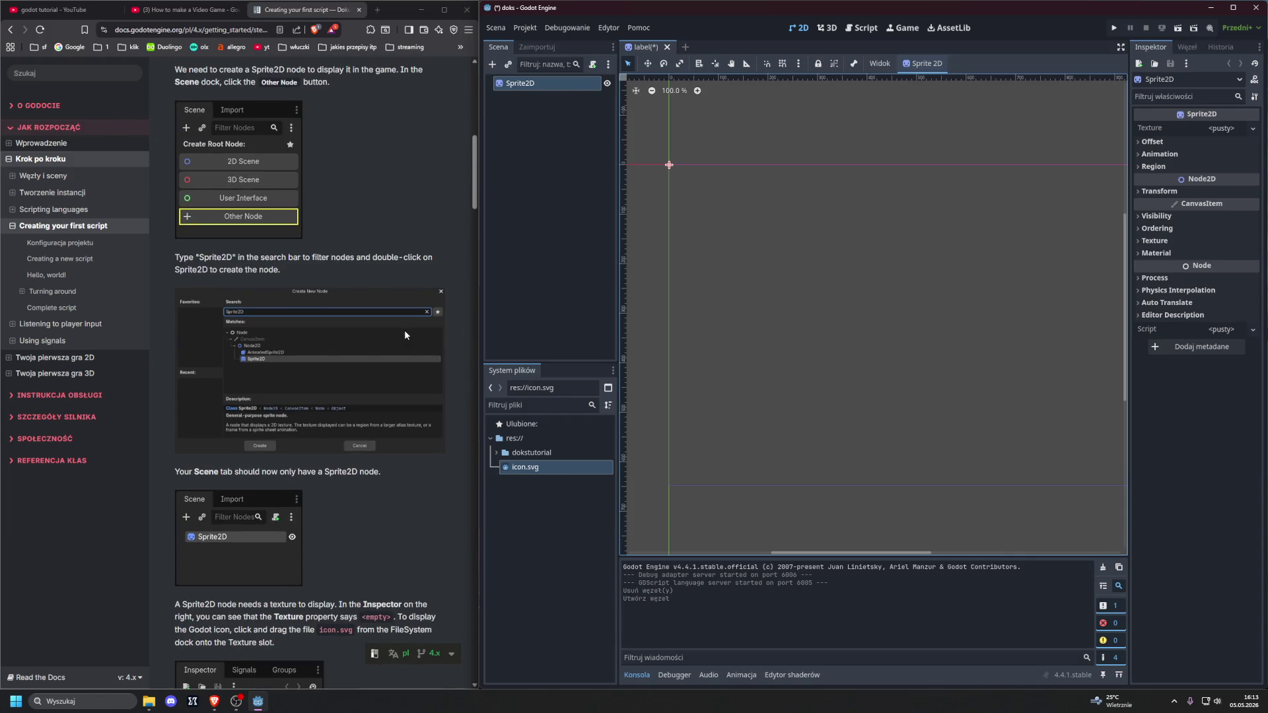
{"action": "scroll", "coordinate": [404, 330], "scroll_direction": "down", "scroll_amount": 4}
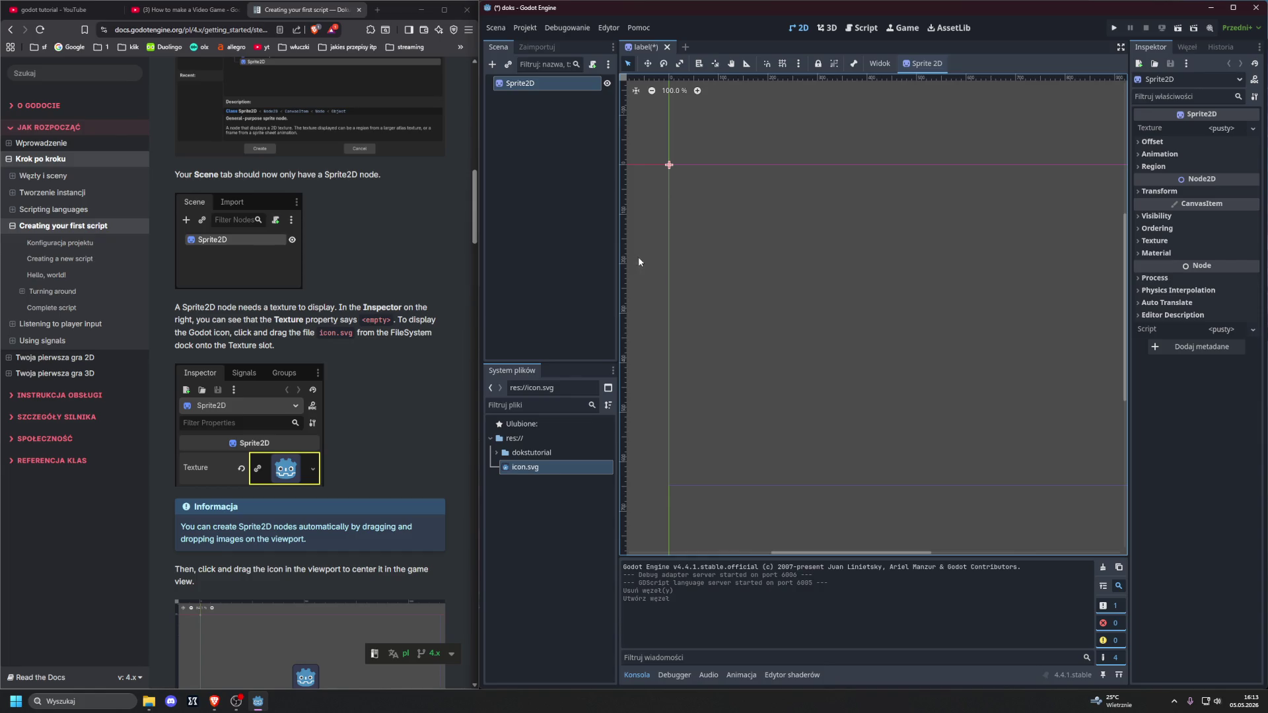
Step: Assign icon.svg as the Sprite2D texture and nudge the sprite right and down
{"action": "mouse_move", "coordinate": [528, 472]}
{"action": "left_mouse_down"}
{"action": "mouse_move", "coordinate": [698, 445]}
{"action": "mouse_move", "coordinate": [1228, 128]}
{"action": "left_mouse_up"}
{"action": "mouse_move", "coordinate": [679, 177]}
{"action": "left_mouse_down"}
{"action": "mouse_move", "coordinate": [753, 198]}
{"action": "mouse_move", "coordinate": [734, 208]}
{"action": "mouse_move", "coordinate": [717, 183]}
{"action": "left_mouse_up"}
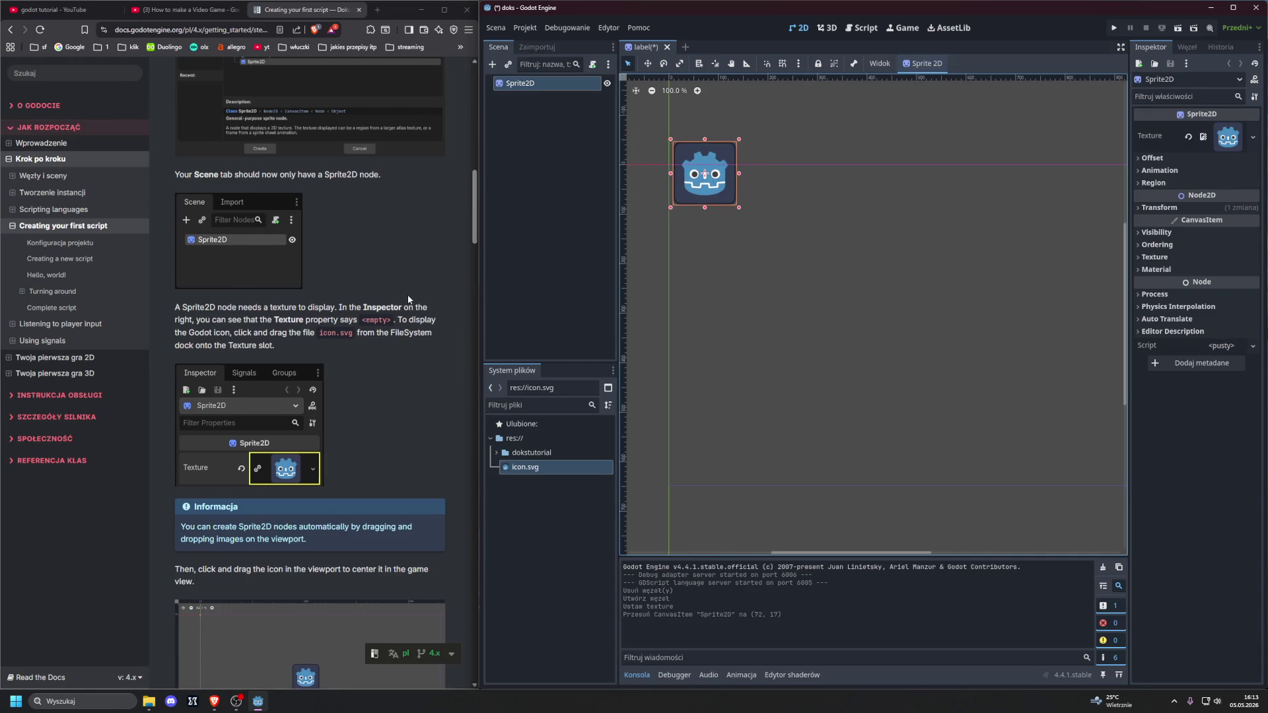
{"action": "scroll", "coordinate": [407, 297], "scroll_direction": "down", "scroll_amount": 3}
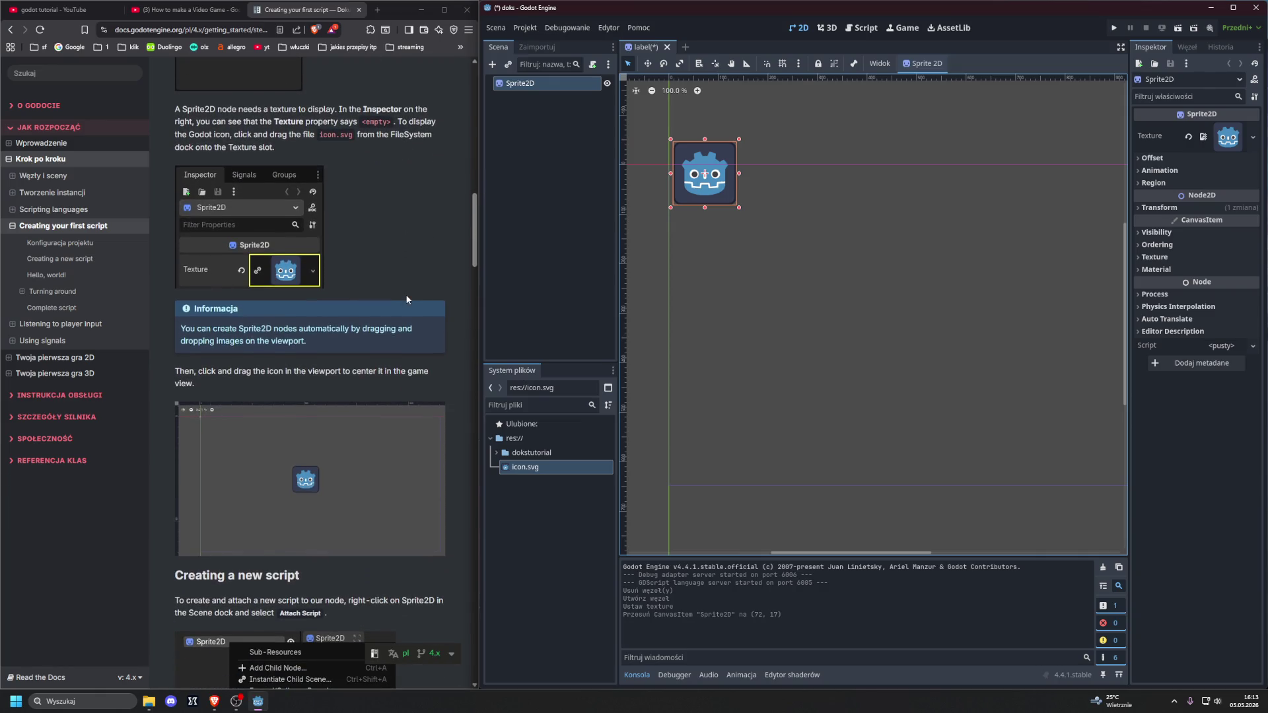
{"action": "scroll", "coordinate": [407, 303], "scroll_direction": "down", "scroll_amount": 1}
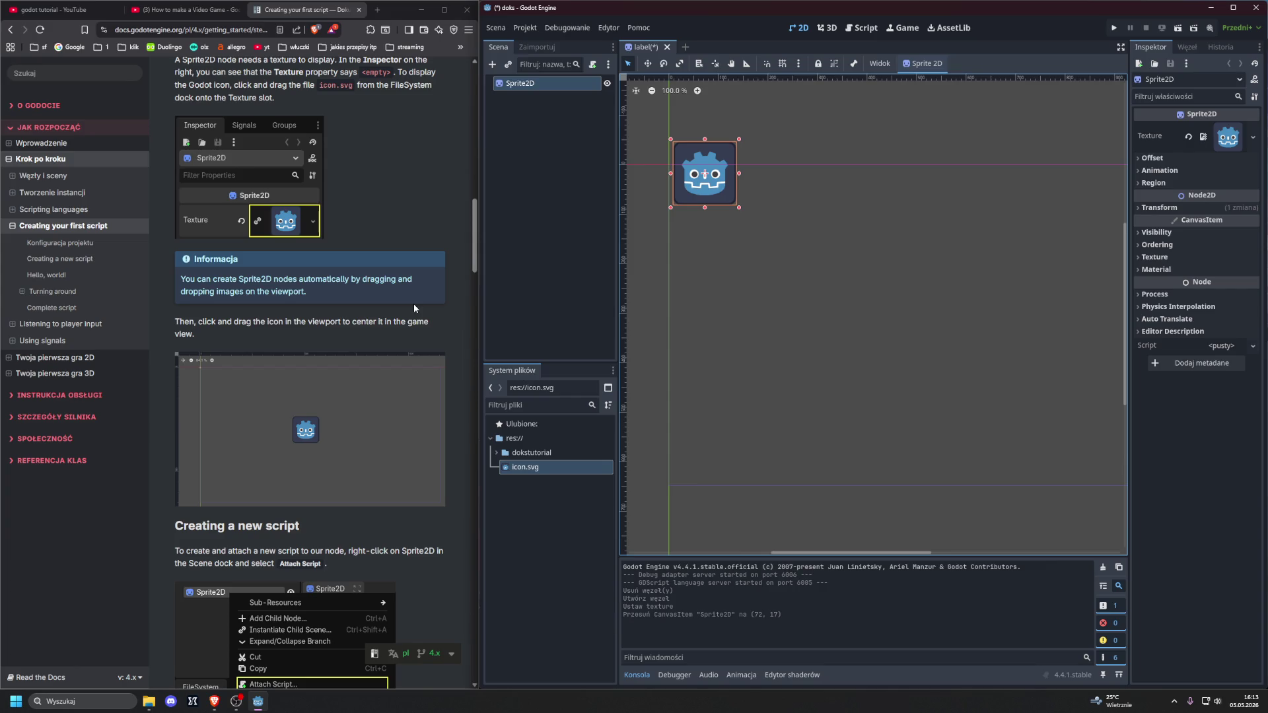
Step: Try dropping icon.svg into the scene as Icon and Icon2 sprites, then undo them
{"action": "mouse_move", "coordinate": [525, 467]}
{"action": "left_mouse_down"}
{"action": "mouse_move", "coordinate": [736, 334]}
{"action": "mouse_move", "coordinate": [780, 336]}
{"action": "left_mouse_up"}
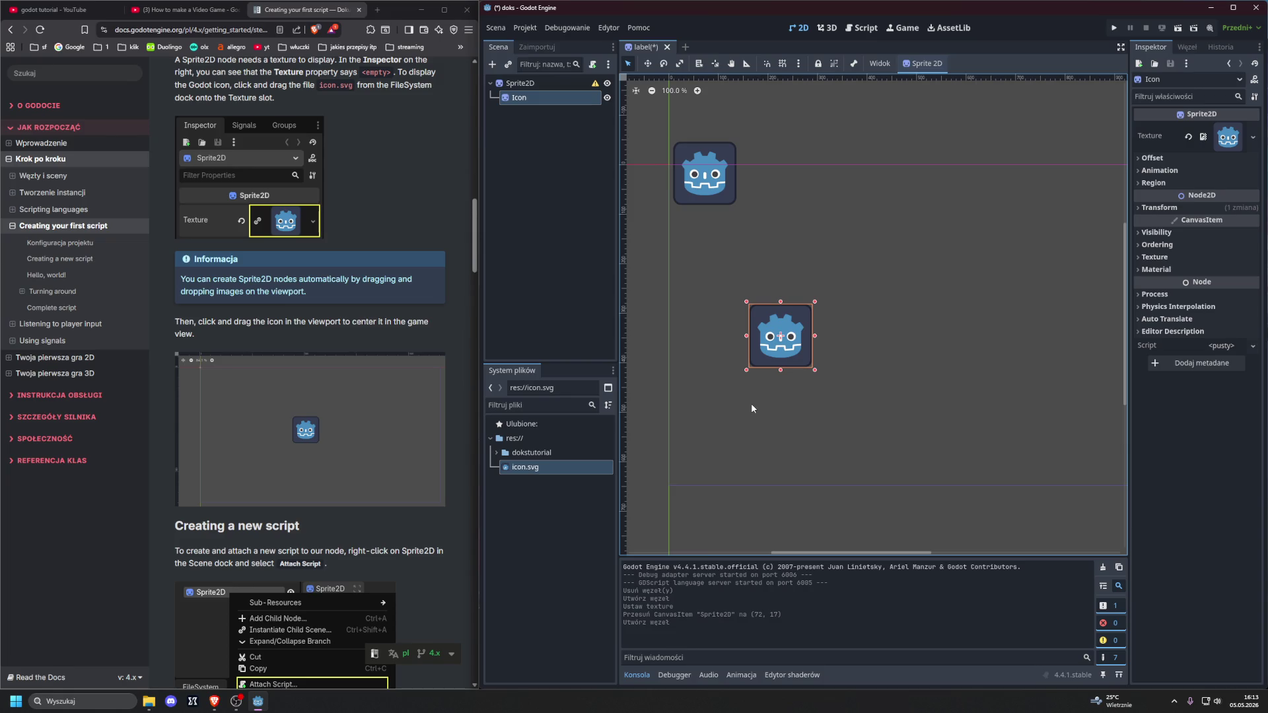
{"action": "left_click_drag", "start_coordinate": [551, 470], "coordinate": [771, 441]}
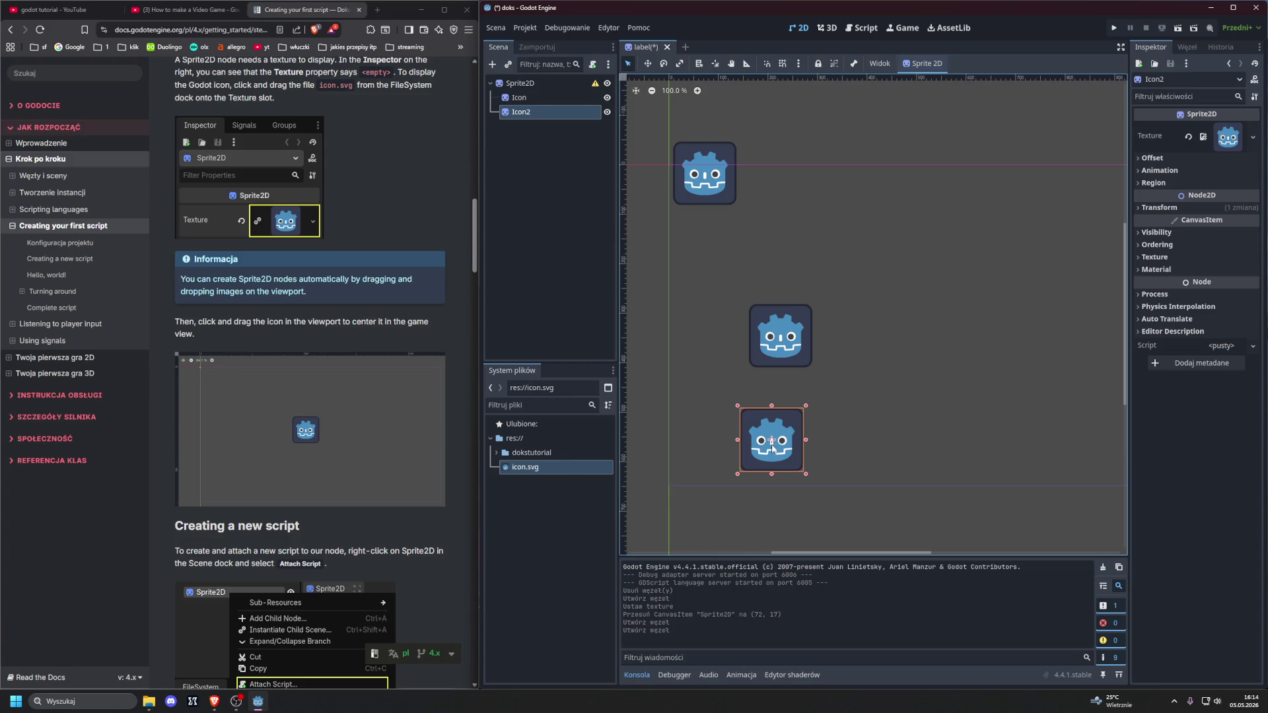
{"action": "key", "text": "ctrl+z"}
{"action": "key", "text": "ctrl+z"}
{"action": "key", "text": "ctrl+z"}
{"action": "key", "text": "ctrl+z"}
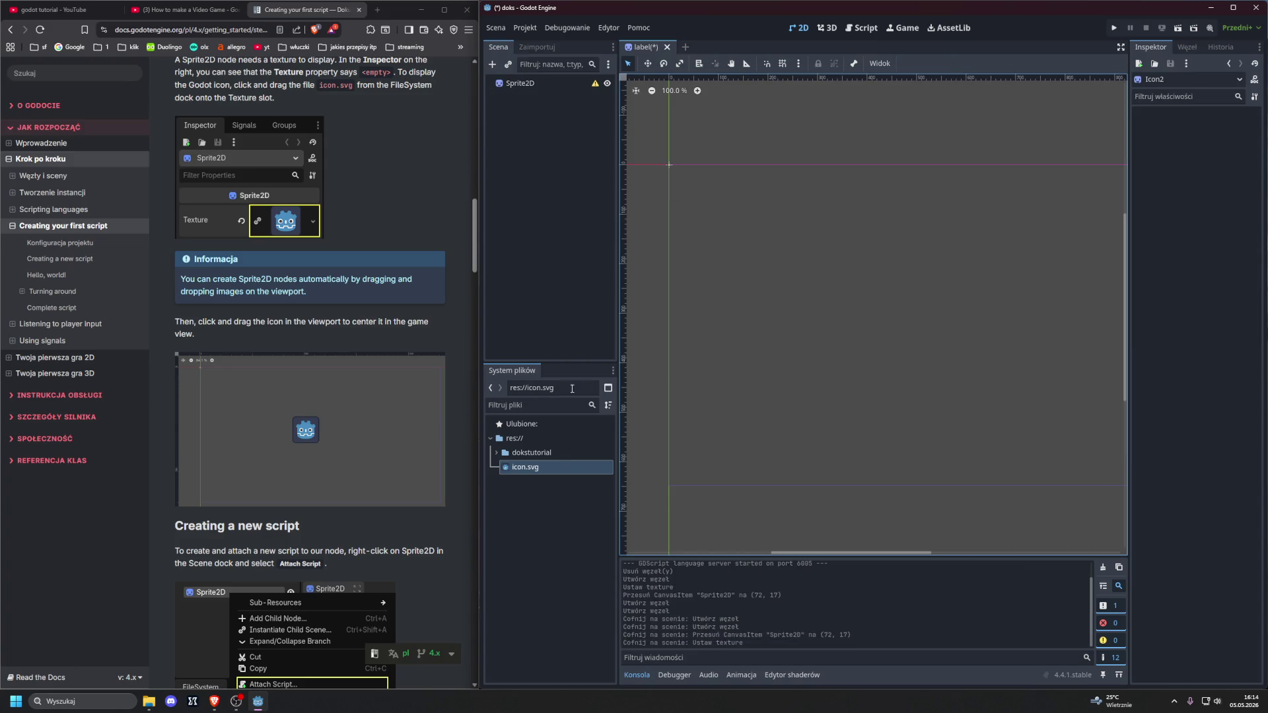
{"action": "mouse_move", "coordinate": [521, 467]}
{"action": "left_mouse_down"}
{"action": "mouse_move", "coordinate": [614, 465]}
{"action": "mouse_move", "coordinate": [760, 254]}
{"action": "left_mouse_up"}
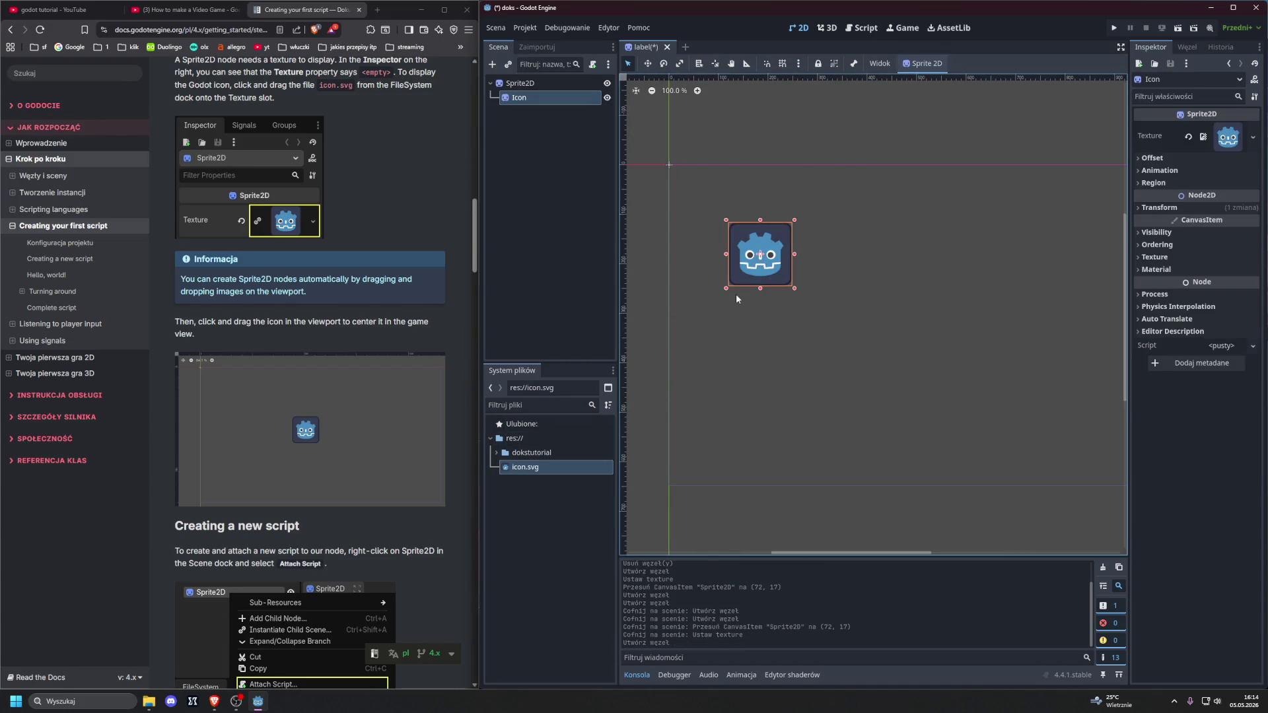
{"action": "key", "text": "ctrl+z"}
Step: Place icon.svg in the 2D scene and drag the sprite to the viewport centre (569, 295)
{"action": "mouse_move", "coordinate": [528, 467]}
{"action": "left_mouse_down"}
{"action": "mouse_move", "coordinate": [607, 455]}
{"action": "mouse_move", "coordinate": [994, 184]}
{"action": "mouse_move", "coordinate": [1005, 153]}
{"action": "mouse_move", "coordinate": [916, 179]}
{"action": "mouse_move", "coordinate": [1200, 114]}
{"action": "mouse_move", "coordinate": [1224, 132]}
{"action": "left_mouse_up"}
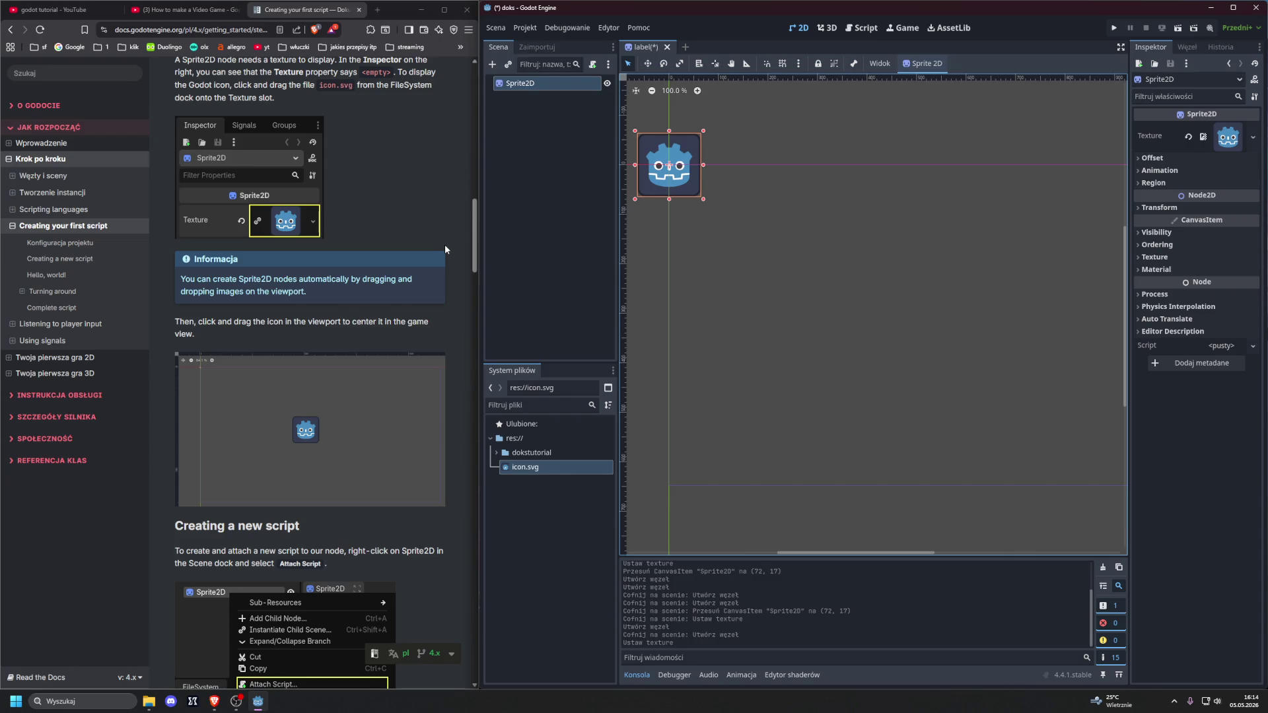
{"action": "mouse_move", "coordinate": [687, 181]}
{"action": "left_mouse_down"}
{"action": "mouse_move", "coordinate": [876, 269]}
{"action": "mouse_move", "coordinate": [930, 313]}
{"action": "left_mouse_up"}
{"action": "scroll", "coordinate": [878, 305], "scroll_direction": "down", "scroll_amount": 4}
{"action": "mouse_move", "coordinate": [802, 555]}
{"action": "left_mouse_down"}
{"action": "mouse_move", "coordinate": [853, 554]}
{"action": "mouse_move", "coordinate": [828, 554]}
{"action": "left_mouse_up"}
{"action": "left_click_drag", "start_coordinate": [849, 302], "coordinate": [880, 315]}
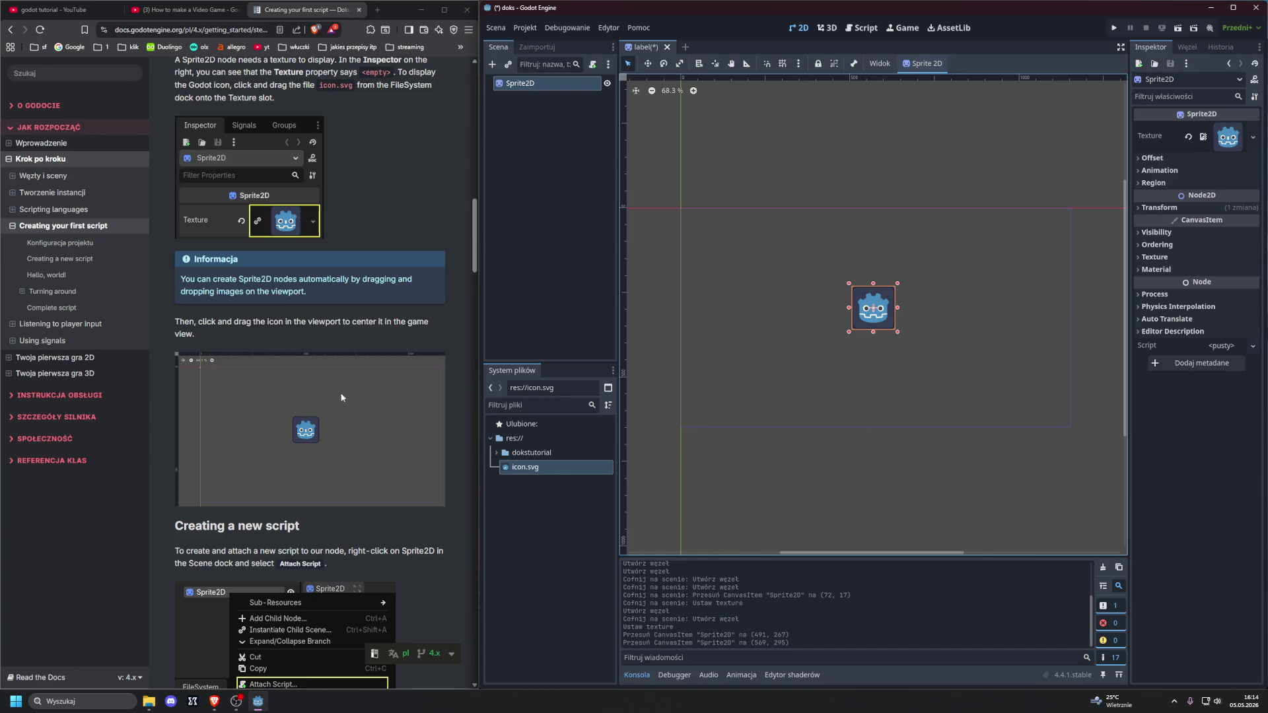
{"action": "scroll", "coordinate": [341, 398], "scroll_direction": "down", "scroll_amount": 1}
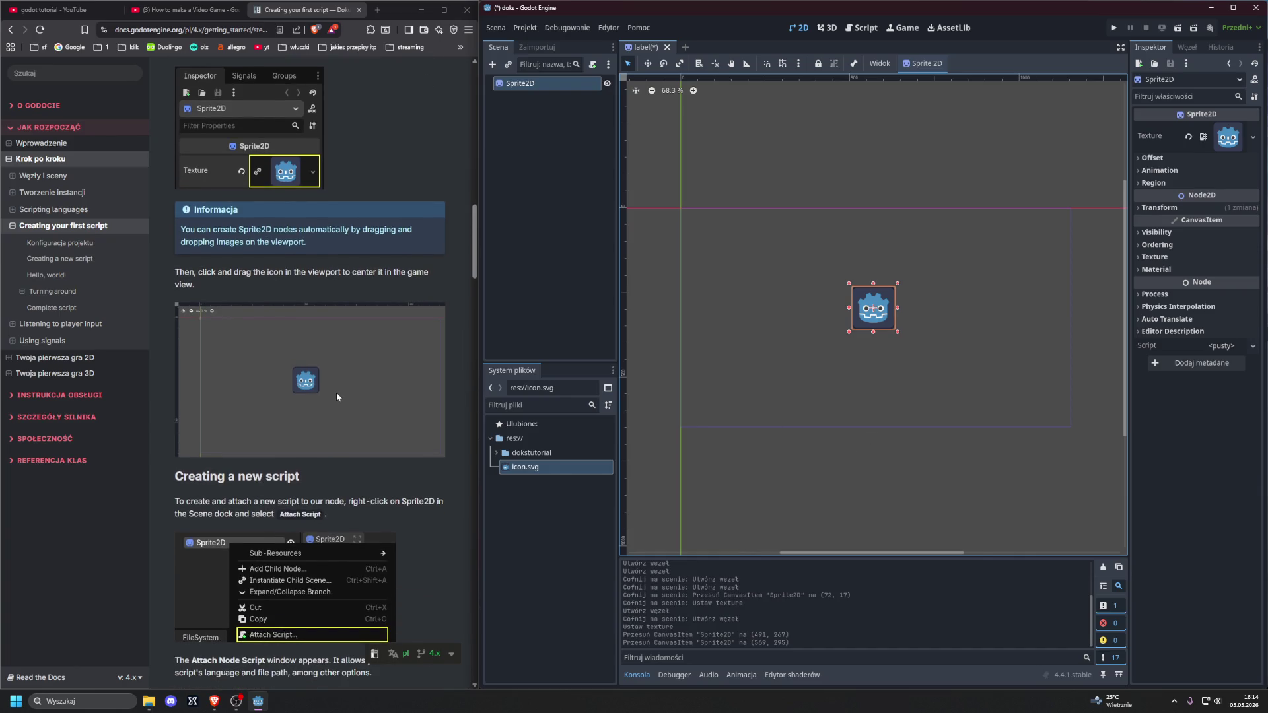
{"action": "scroll", "coordinate": [337, 396], "scroll_direction": "down", "scroll_amount": 2}
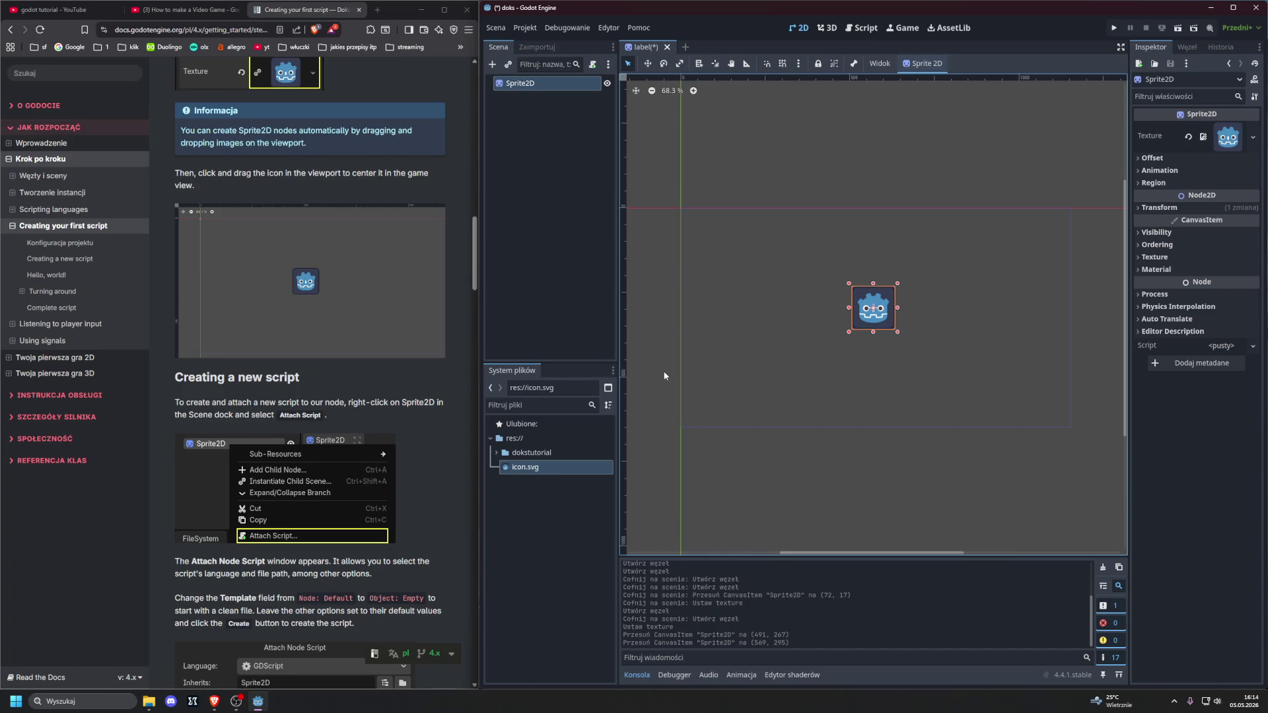
{"action": "right_click", "coordinate": [546, 89]}
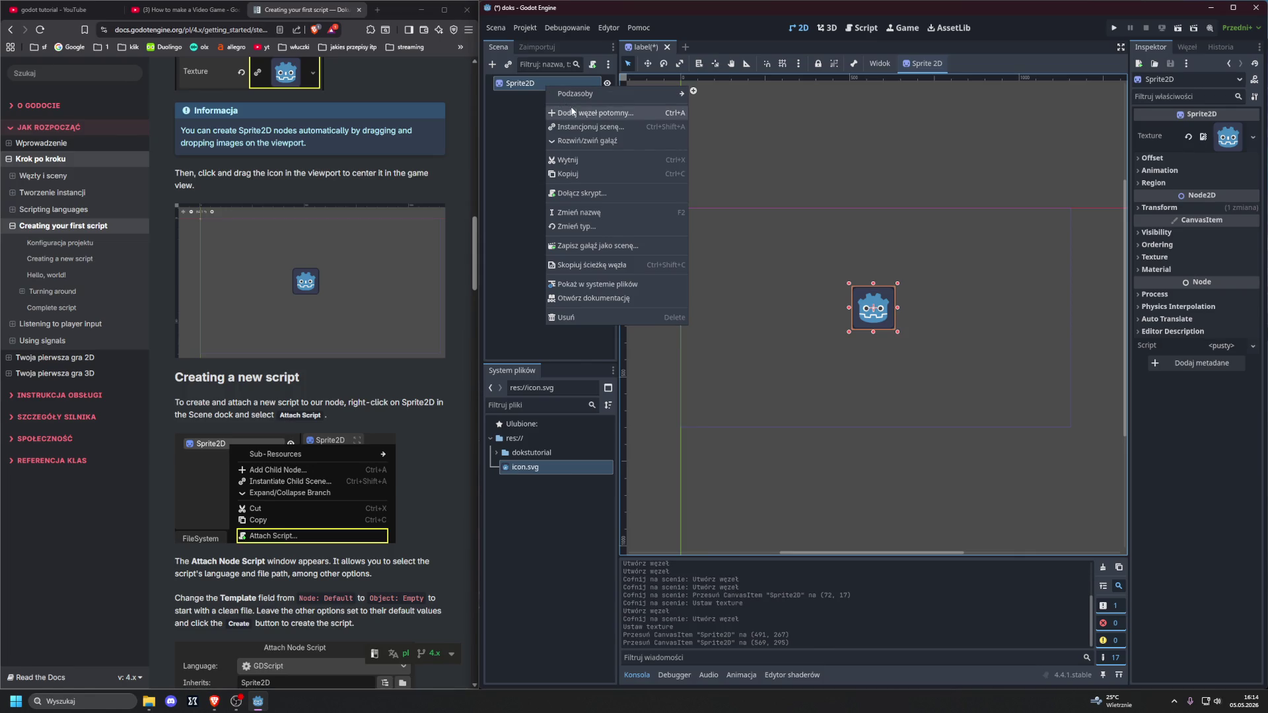
Step: Attach a new GDScript res://dokstutorial/label.gd to Sprite2D using the Object: Empty template
{"action": "left_click", "coordinate": [615, 192]}
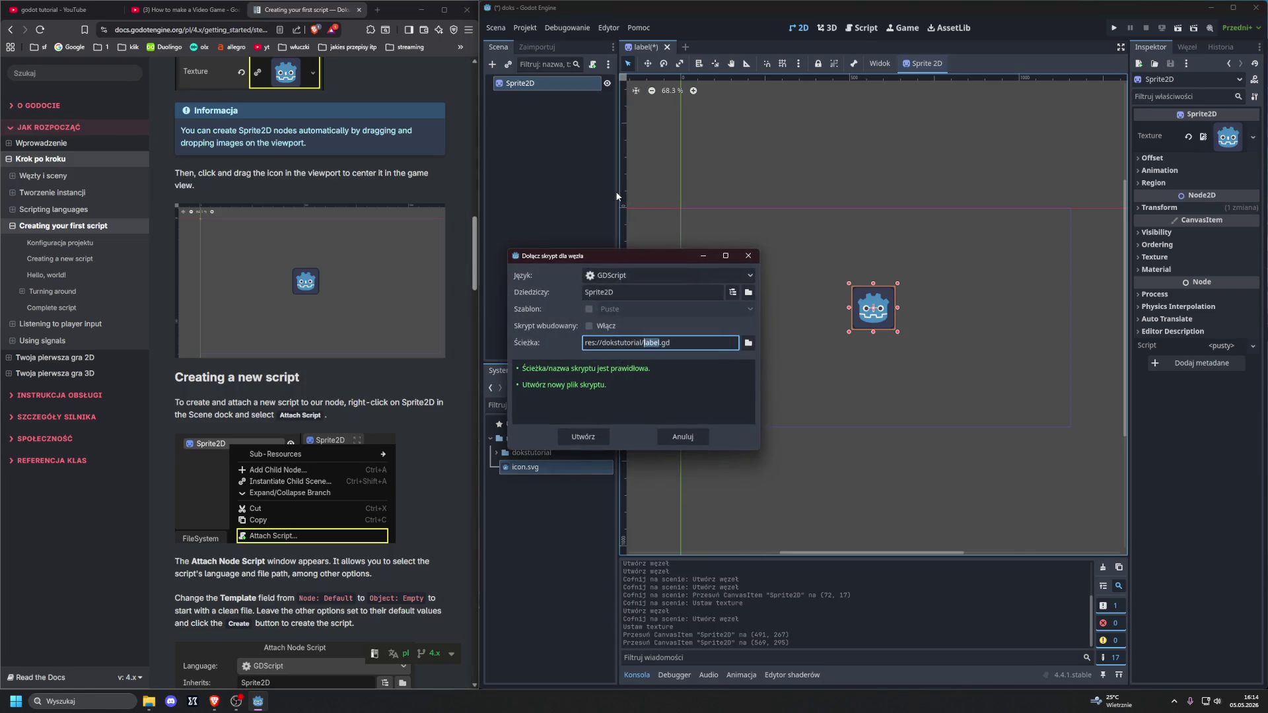
{"action": "scroll", "coordinate": [327, 216], "scroll_direction": "down", "scroll_amount": 2}
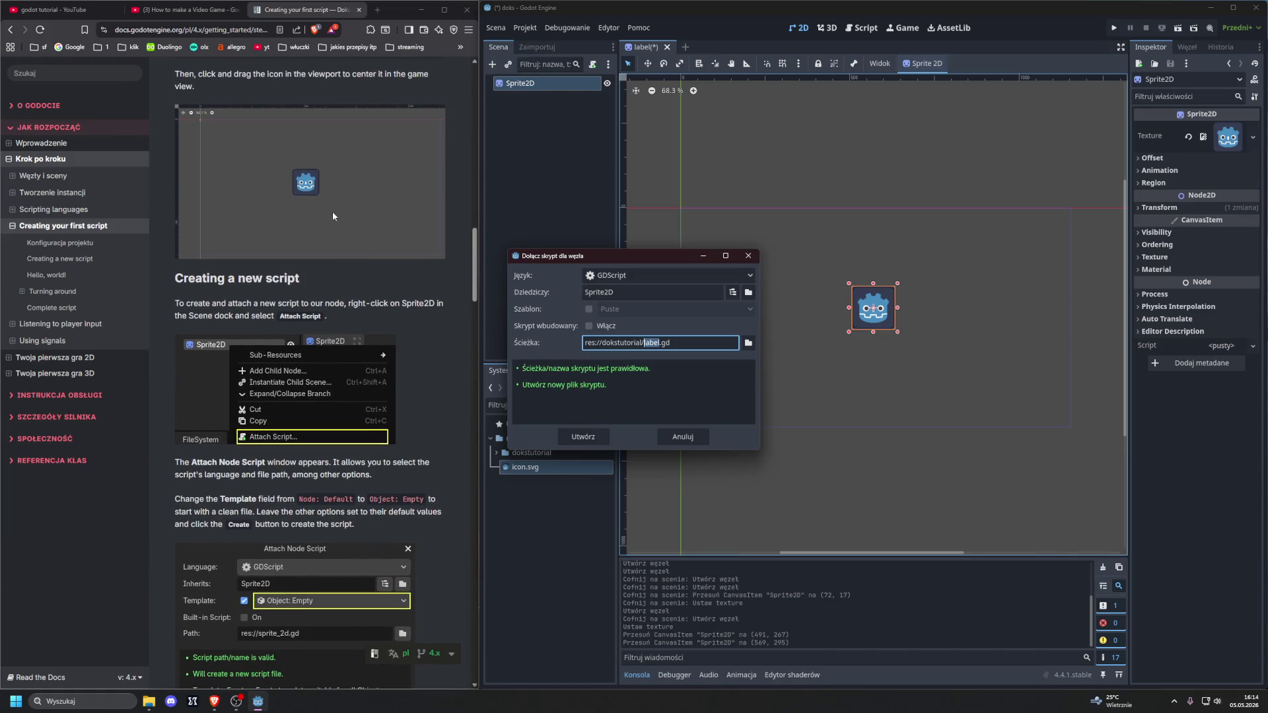
{"action": "scroll", "coordinate": [338, 224], "scroll_direction": "down", "scroll_amount": 3}
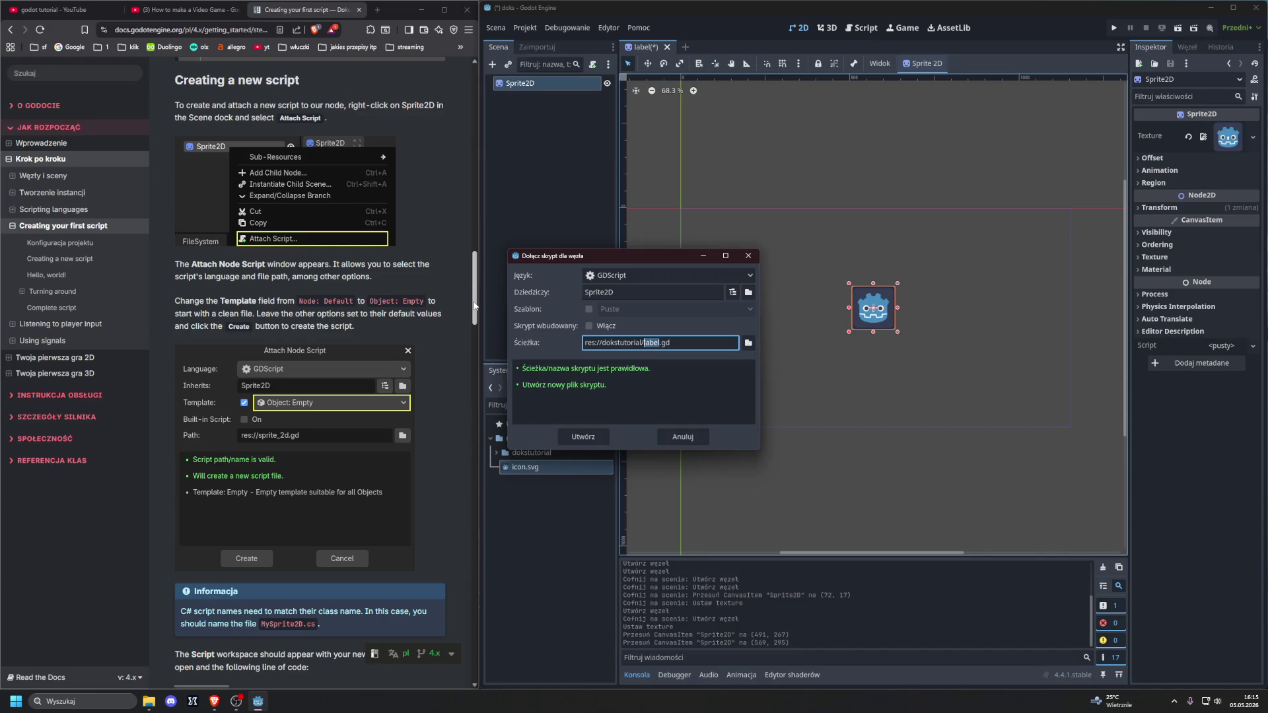
{"action": "left_click", "coordinate": [588, 309]}
{"action": "left_click", "coordinate": [632, 309]}
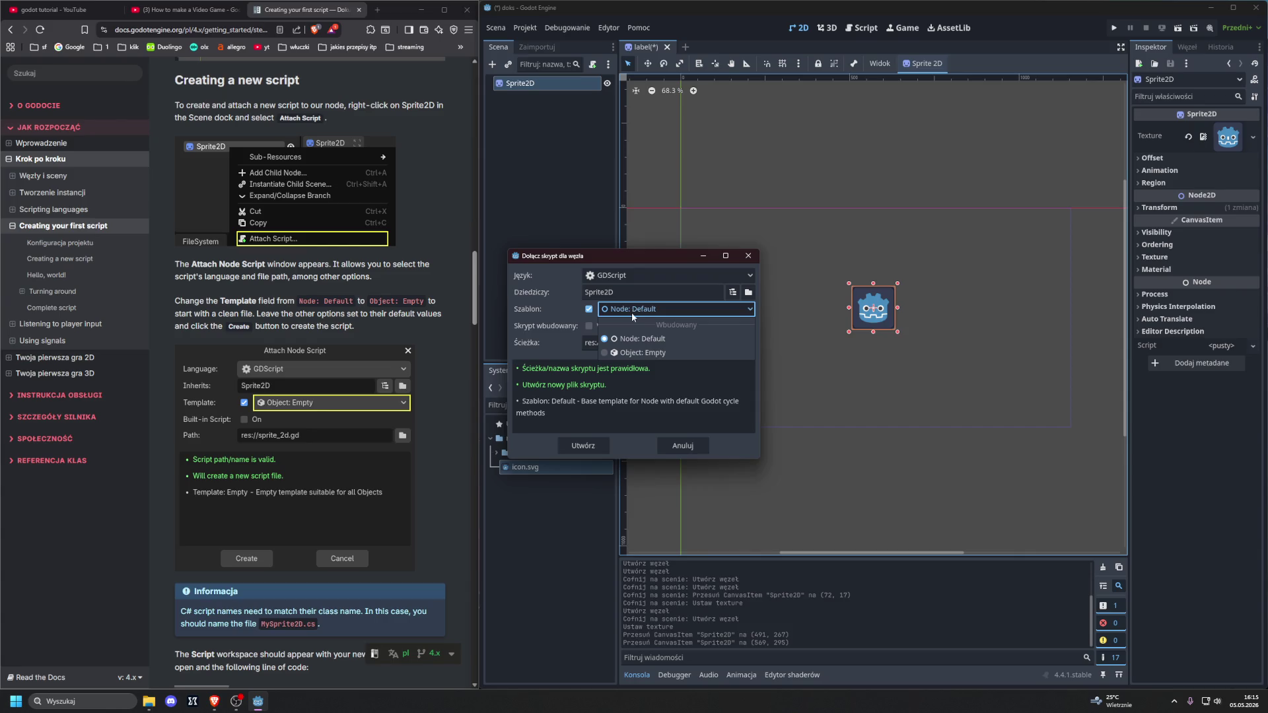
{"action": "left_click", "coordinate": [603, 352]}
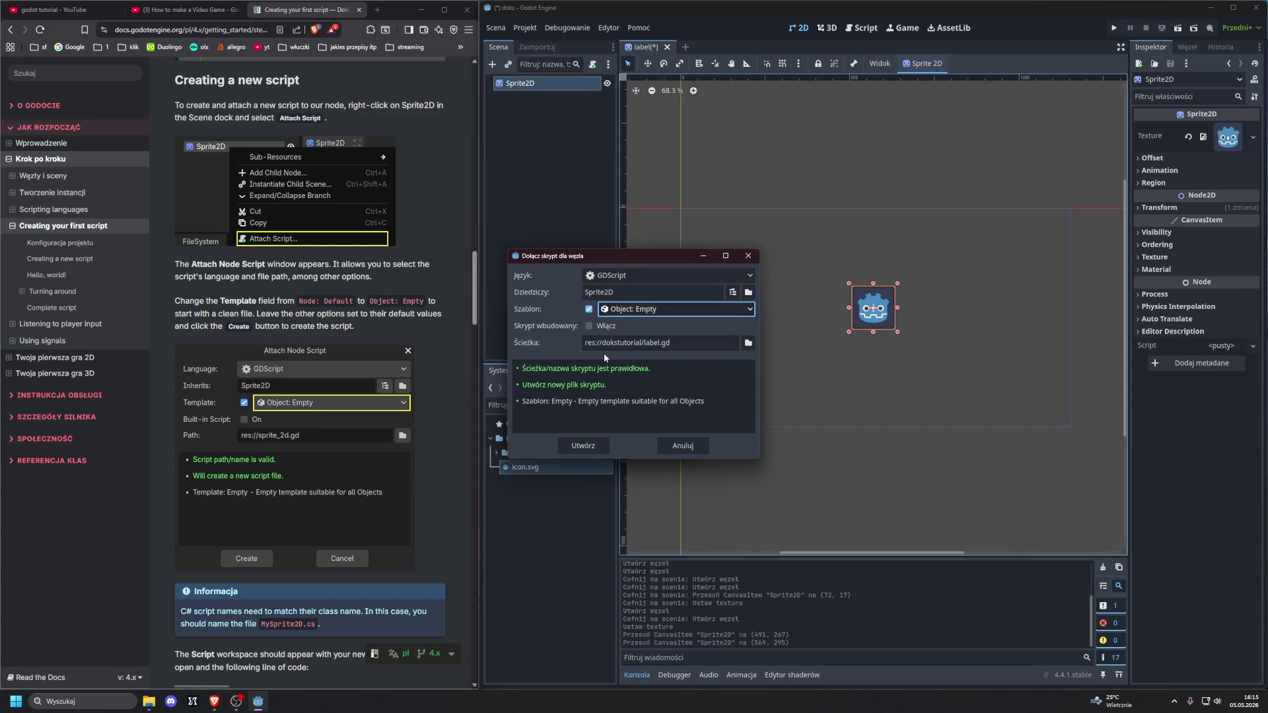
{"action": "left_click", "coordinate": [607, 309]}
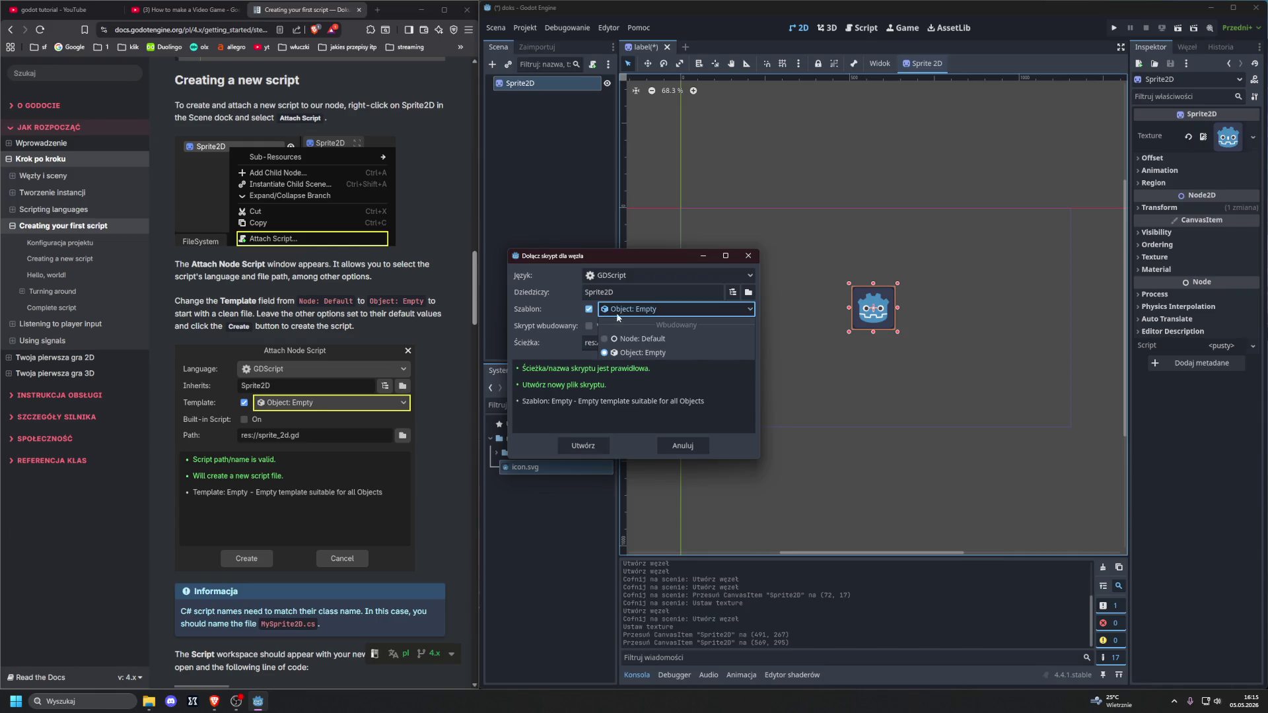
{"action": "left_click", "coordinate": [622, 338]}
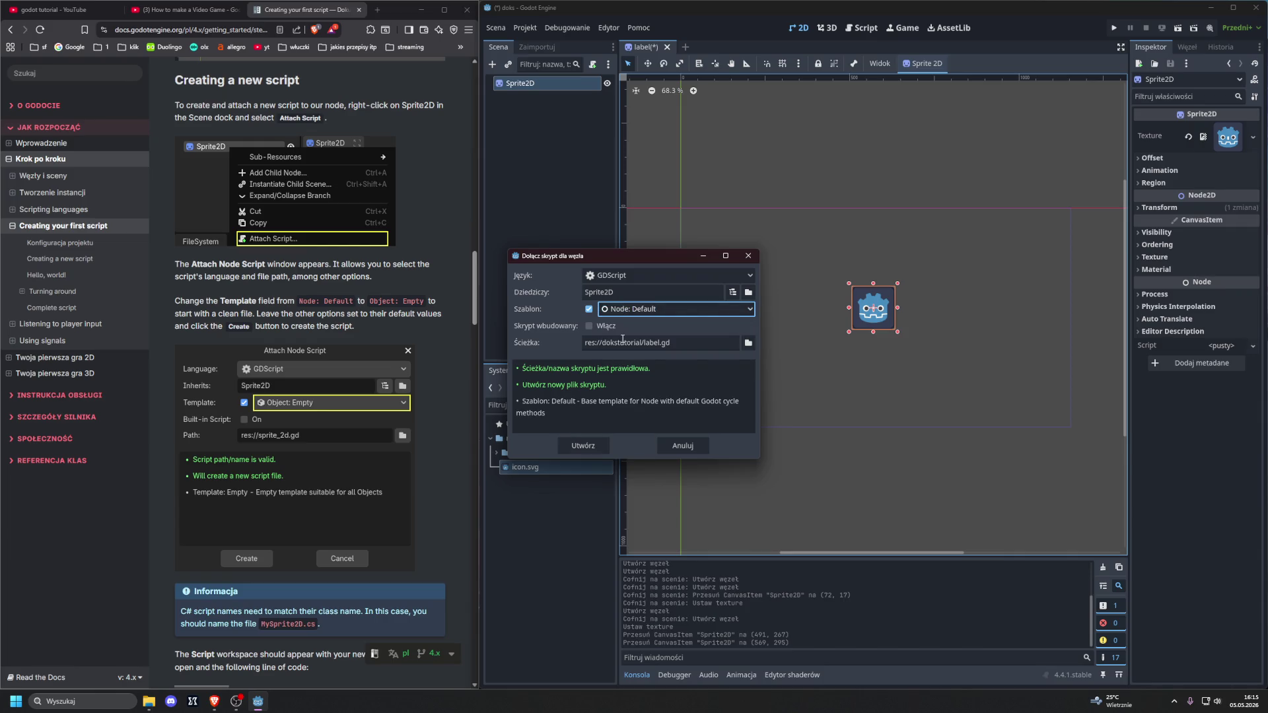
{"action": "left_click", "coordinate": [627, 309]}
{"action": "left_click", "coordinate": [629, 353]}
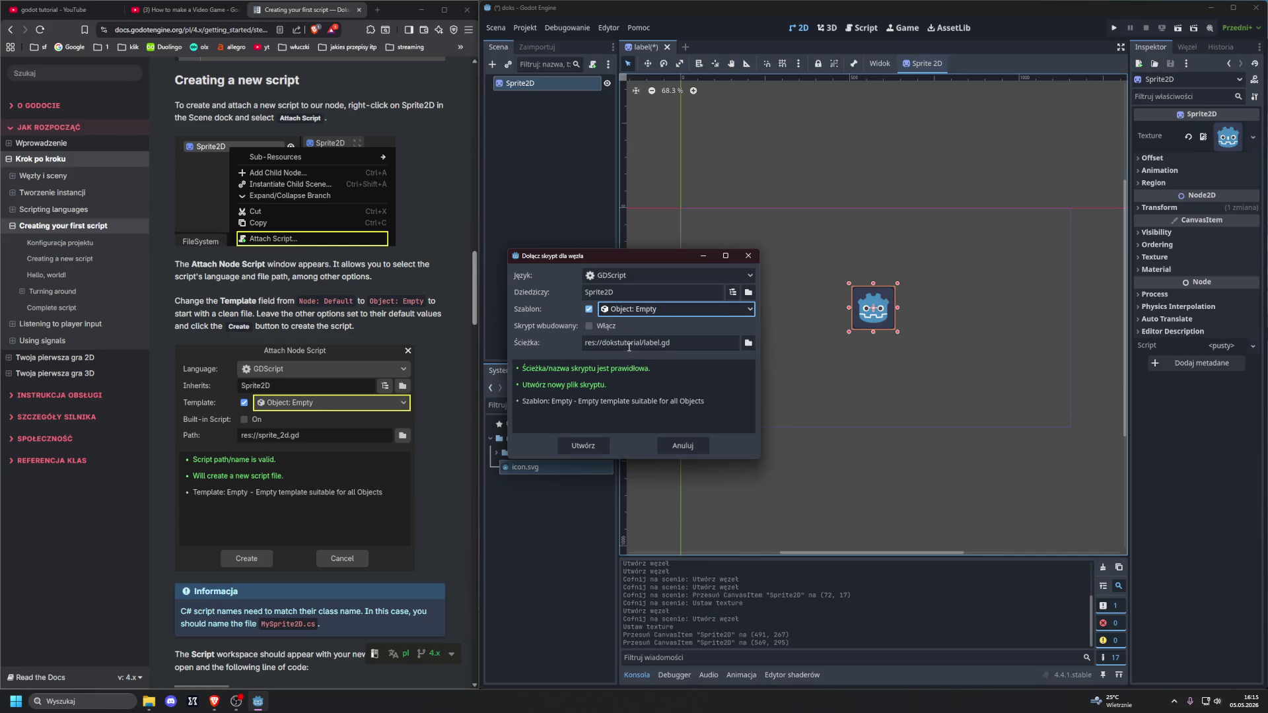
{"action": "left_click", "coordinate": [621, 311]}
{"action": "left_click", "coordinate": [596, 445]}
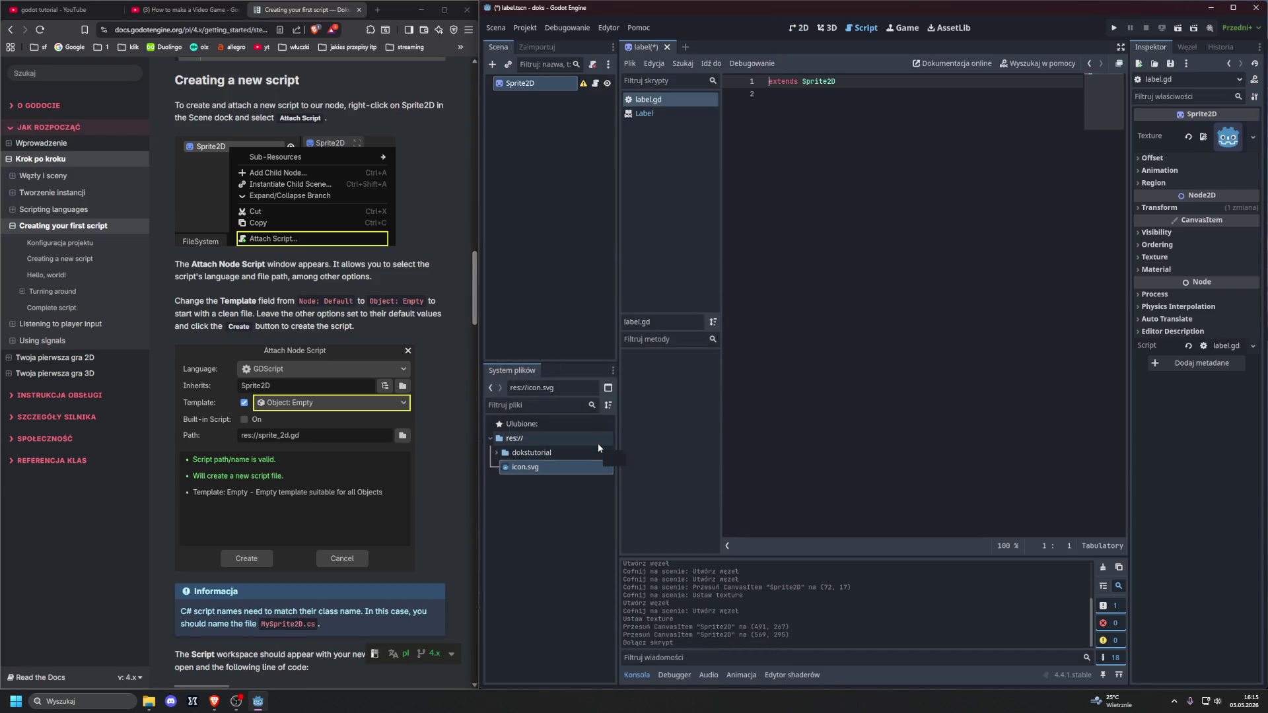
Step: Scroll the docs sample code and toggle it between C# and GDScript
{"action": "scroll", "coordinate": [325, 376], "scroll_direction": "down", "scroll_amount": 1}
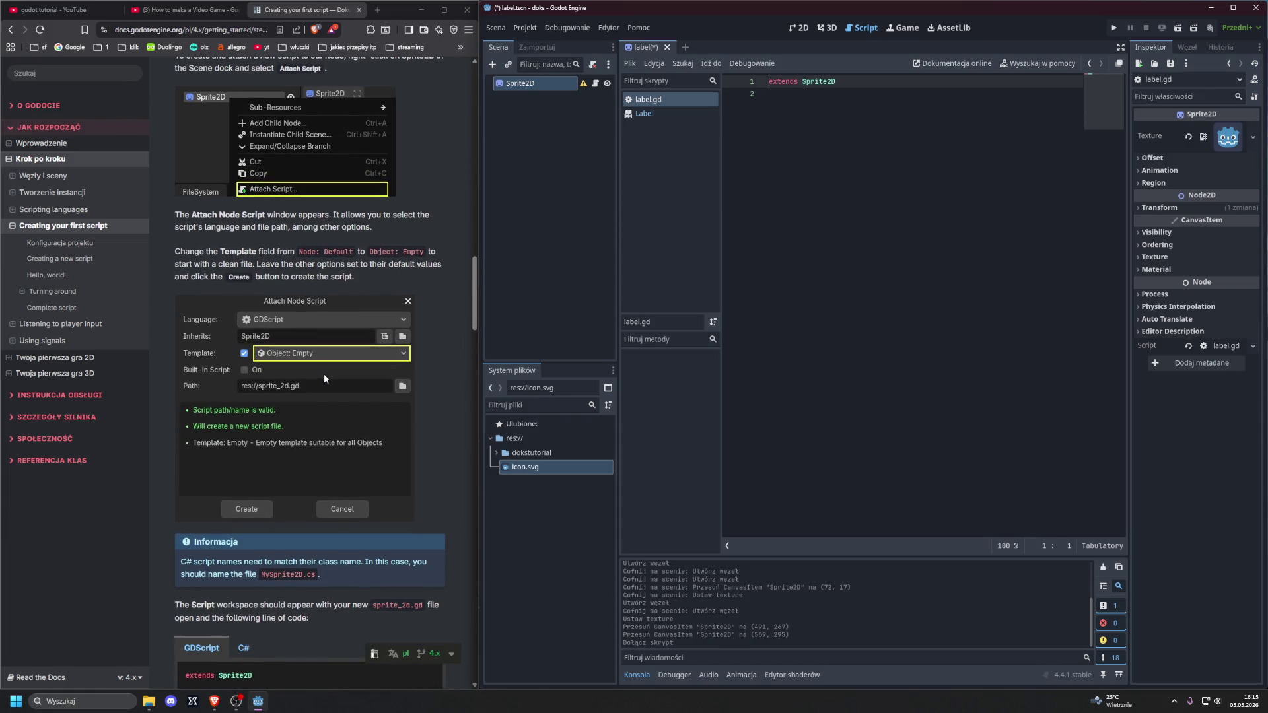
{"action": "scroll", "coordinate": [323, 374], "scroll_direction": "down", "scroll_amount": 3}
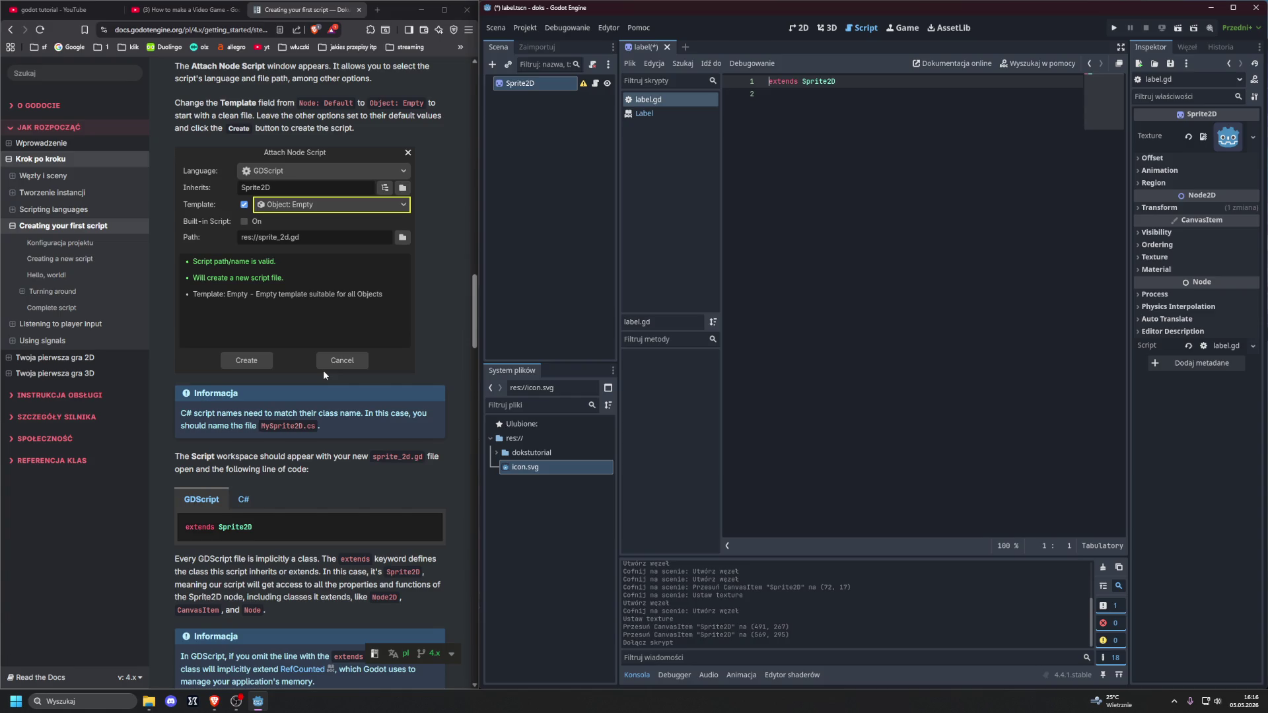
{"action": "scroll", "coordinate": [323, 375], "scroll_direction": "down", "scroll_amount": 3}
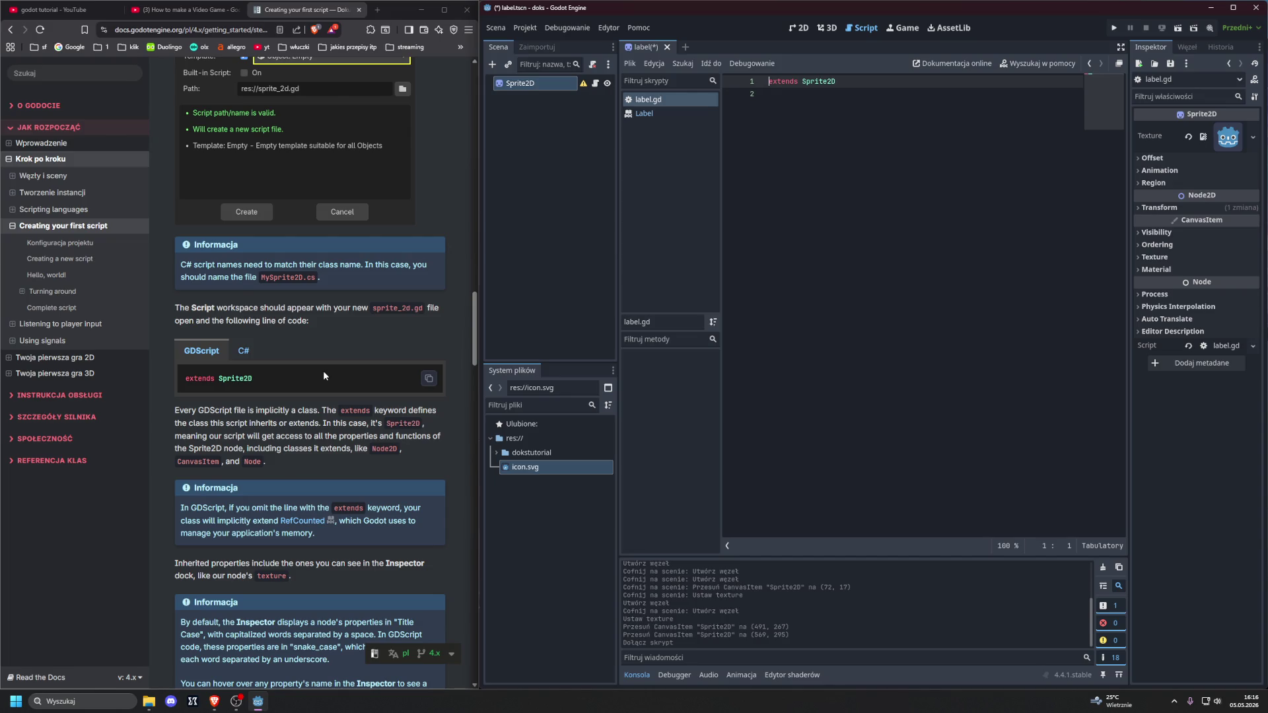
{"action": "left_click", "coordinate": [243, 351]}
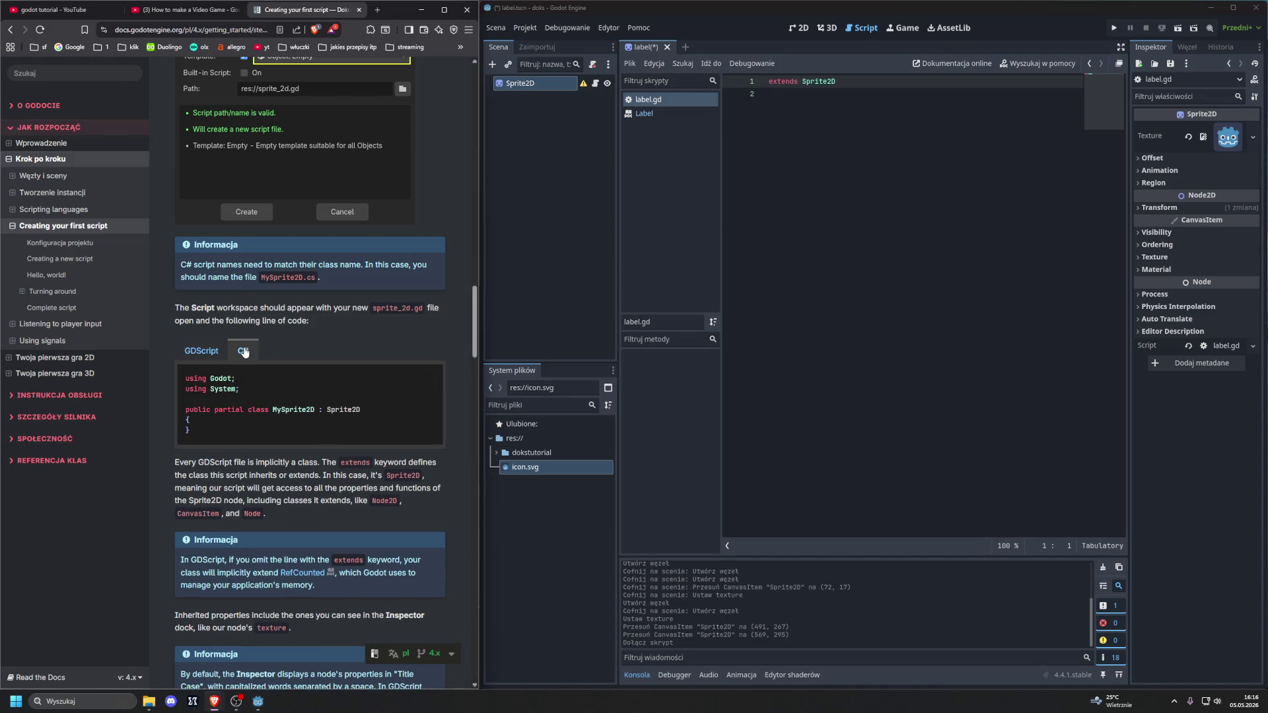
{"action": "left_click", "coordinate": [204, 352]}
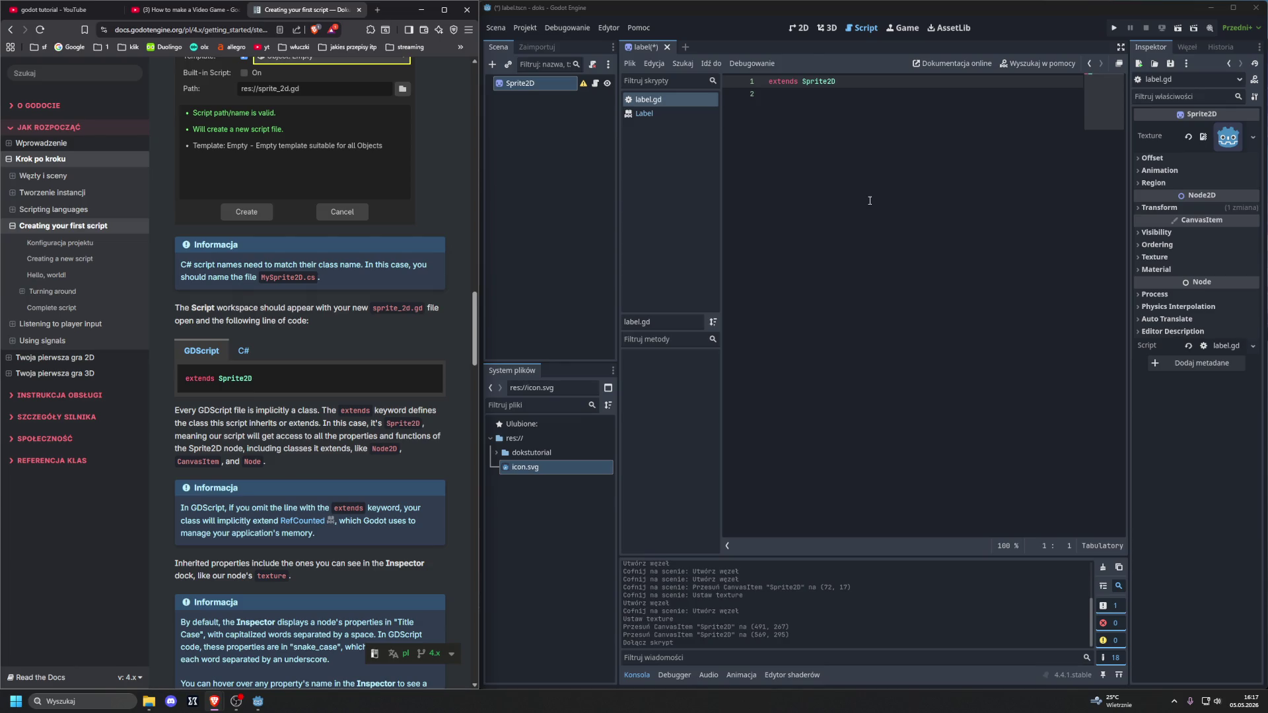
{"action": "scroll", "coordinate": [359, 408], "scroll_direction": "down", "scroll_amount": 3}
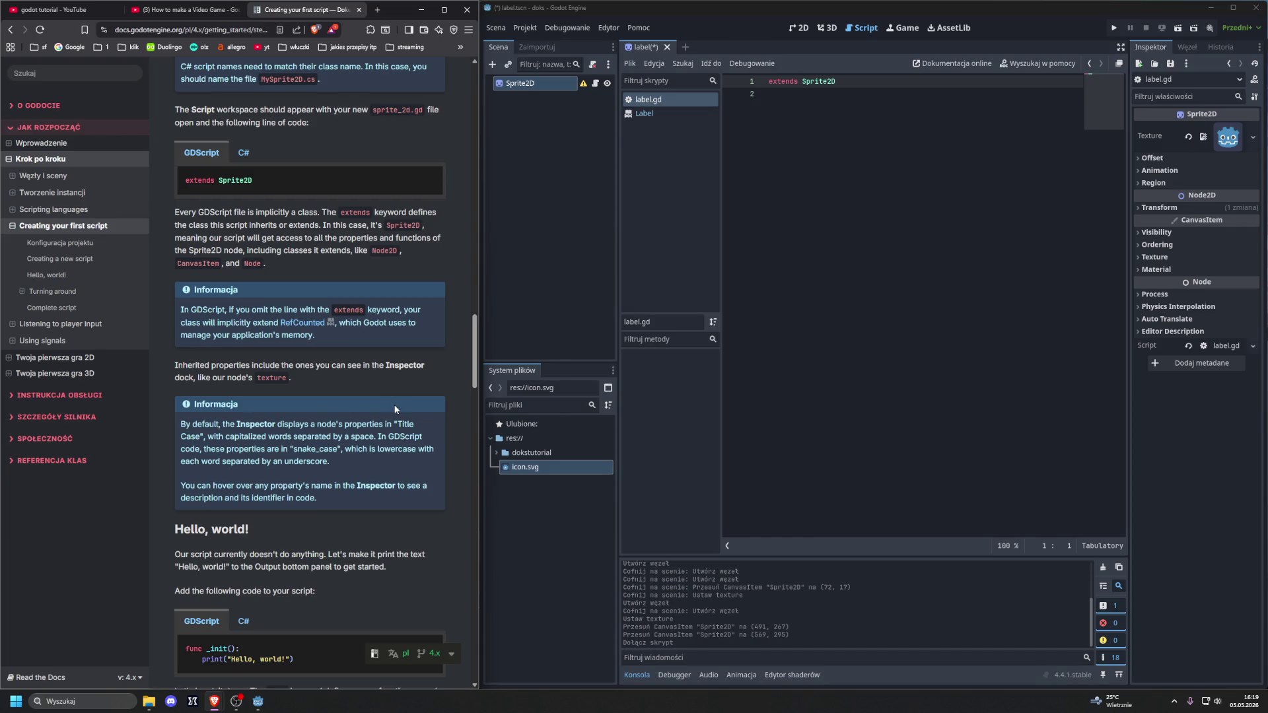
{"action": "scroll", "coordinate": [394, 406], "scroll_direction": "down", "scroll_amount": 2}
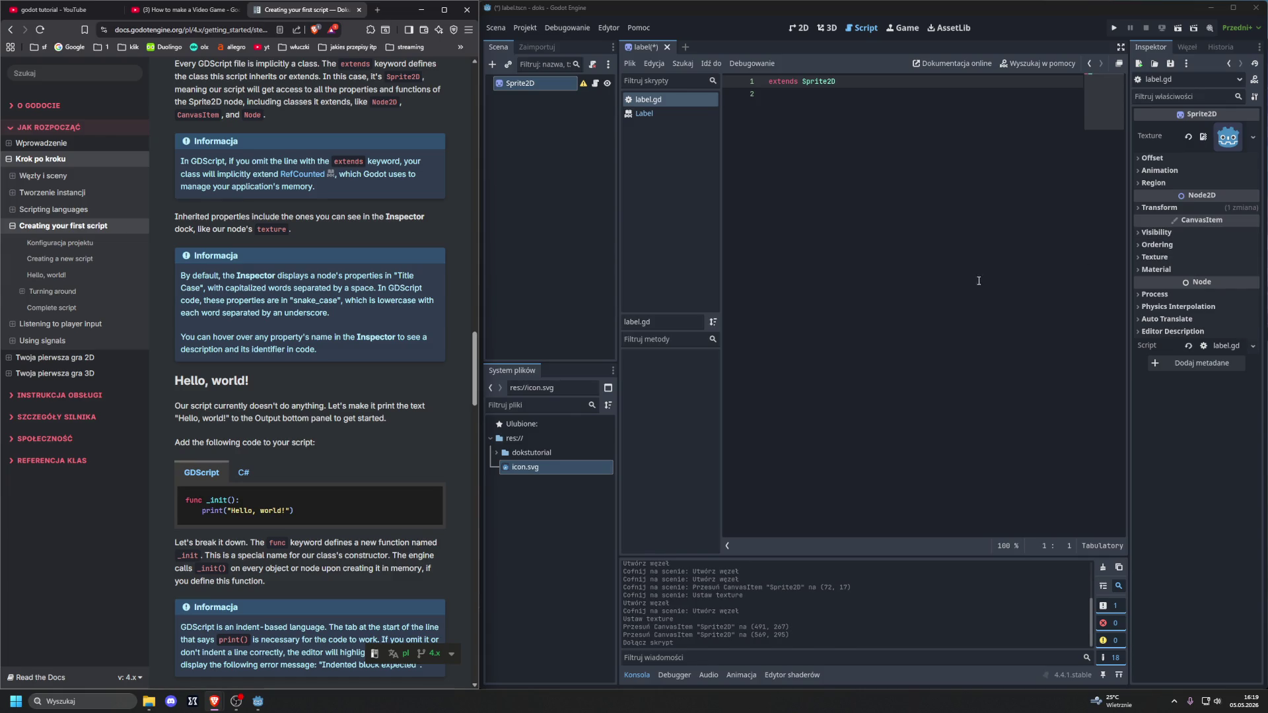
{"action": "scroll", "coordinate": [378, 328], "scroll_direction": "down", "scroll_amount": 3}
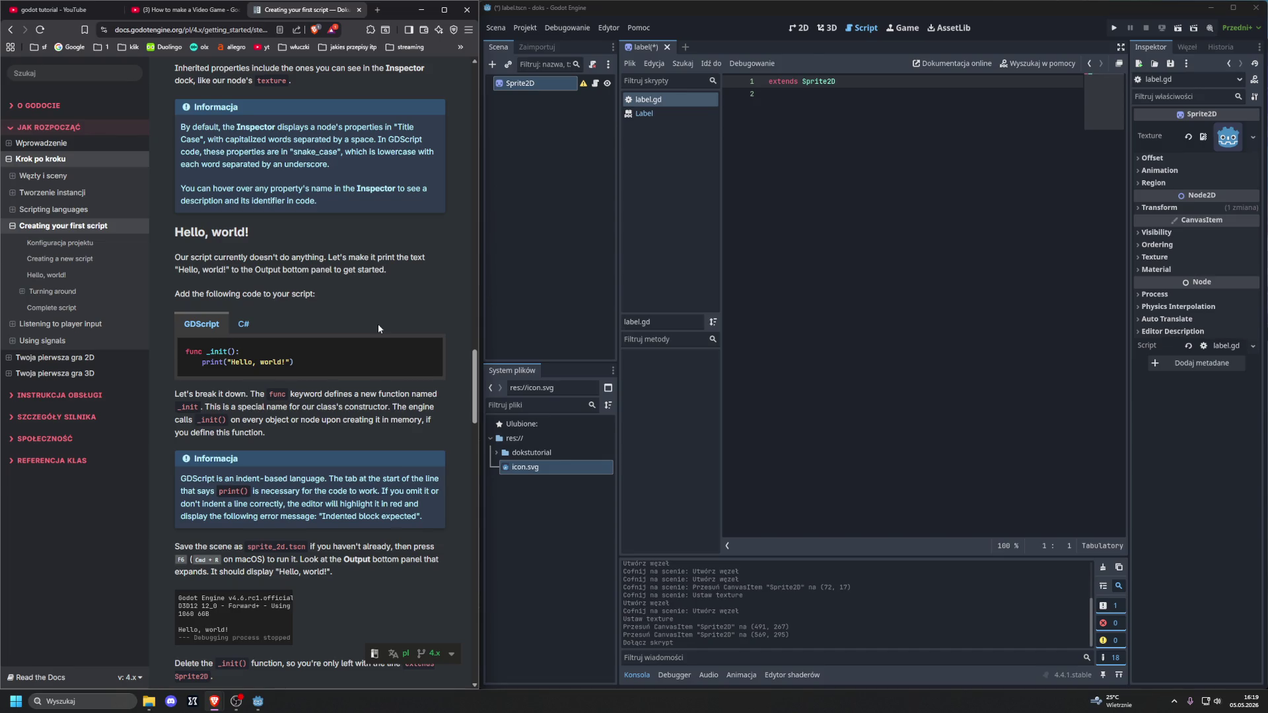
{"action": "left_click", "coordinate": [247, 325]}
Step: Add line 3 to label.gd and type 'func _' to begin the function
{"action": "left_click", "coordinate": [206, 324]}
{"action": "left_click", "coordinate": [793, 205]}
{"action": "key", "text": "Return"}
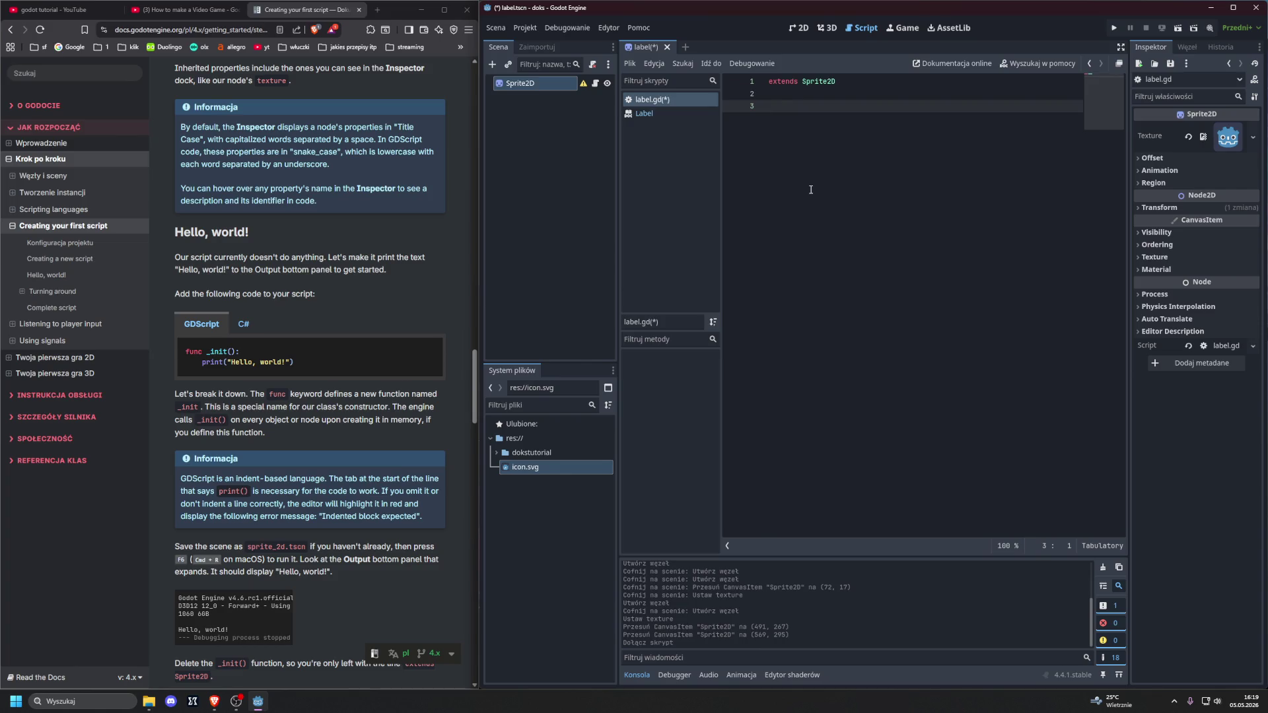
{"action": "type", "text": "func"}
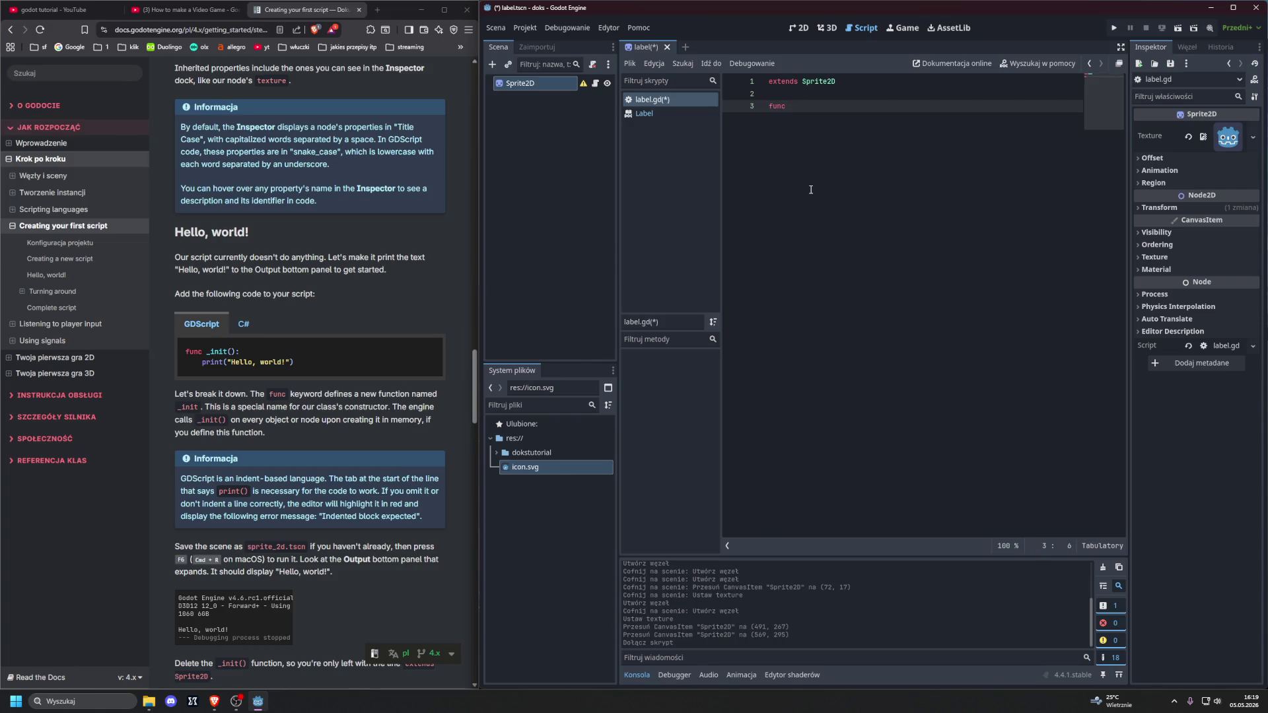